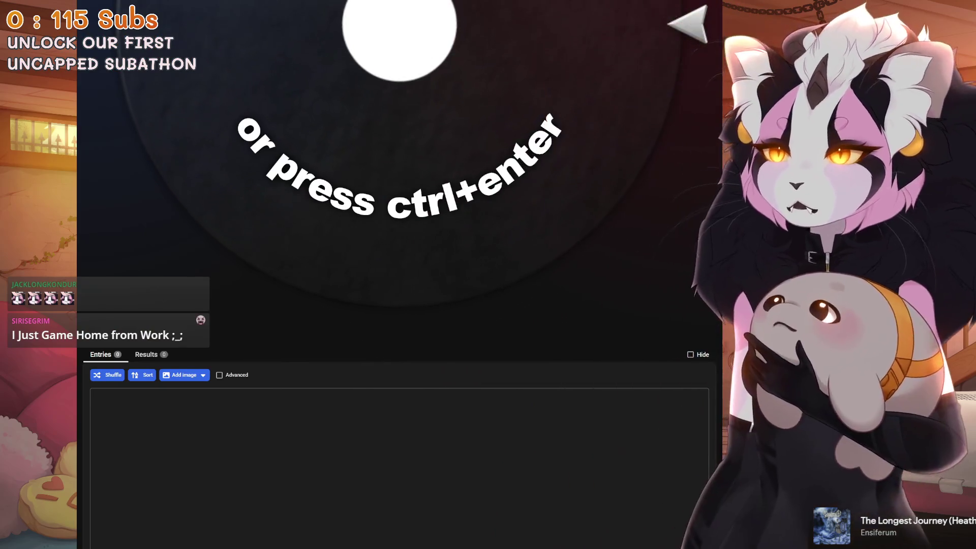
# Enter EGG as the single wheel entry and spin the wheel with Ctrl+Enter.
pyautogui.click(95, 397)
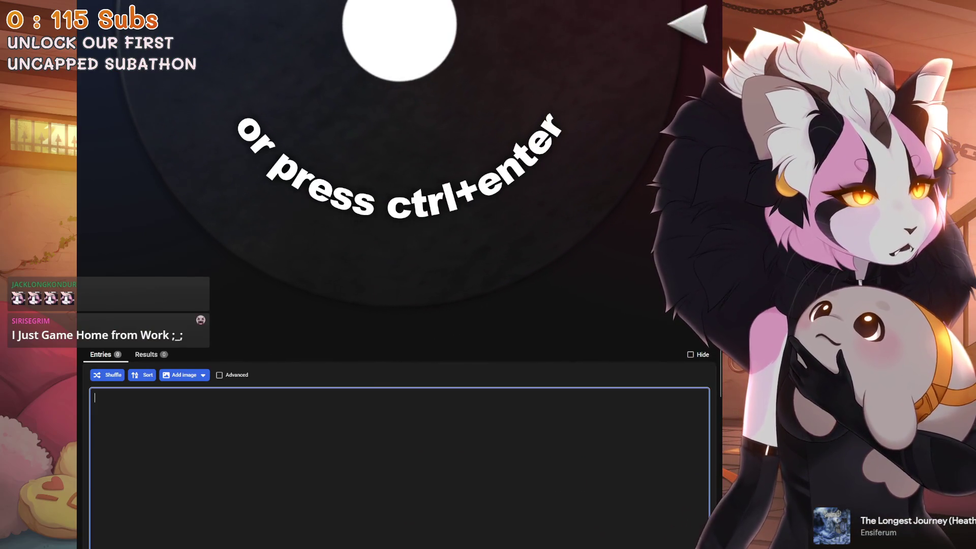
pyautogui.scroll(3, 482, 192)
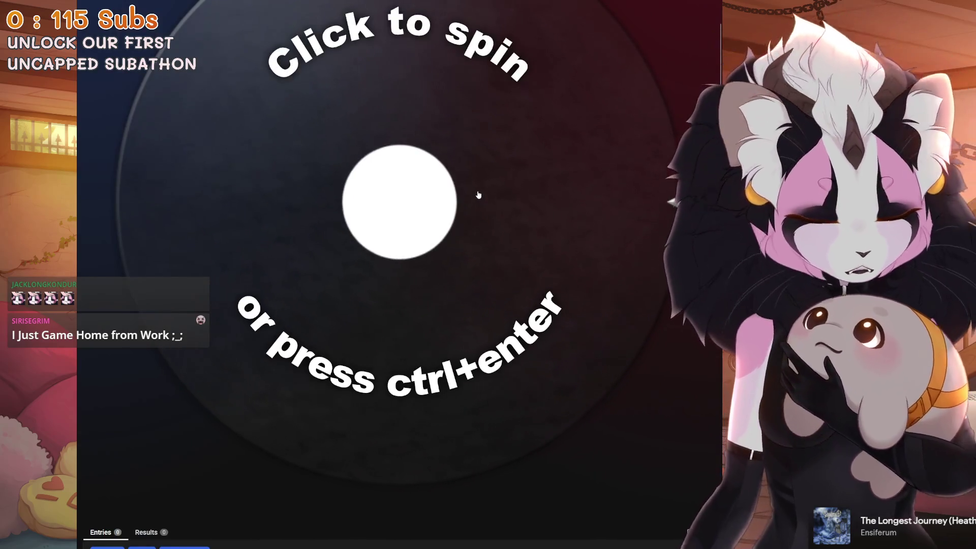
pyautogui.write('EGG')
pyautogui.hotkey('ctrl', 'Return')
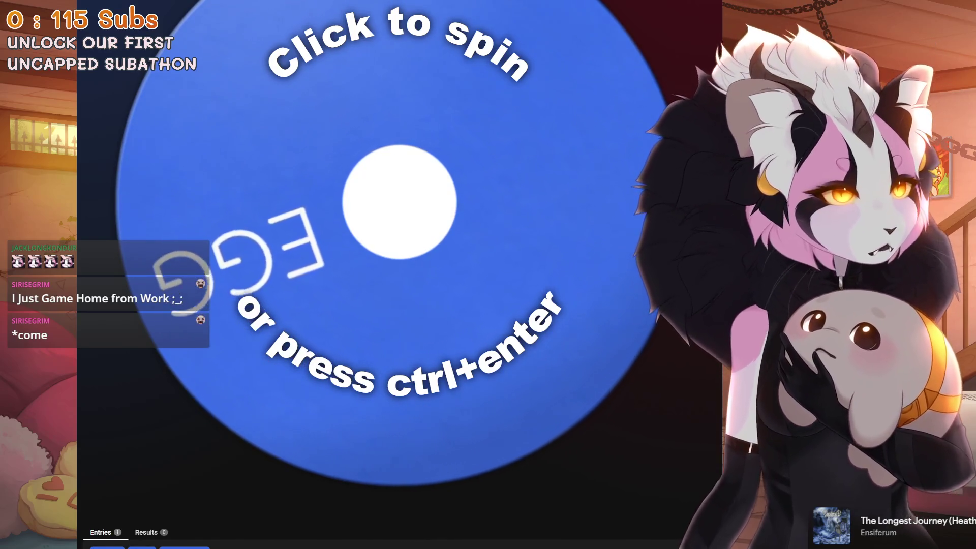
# Replace the EGG entry with the pasted list of 27 outfit ideas.
pyautogui.scroll(-2, 396, 274)
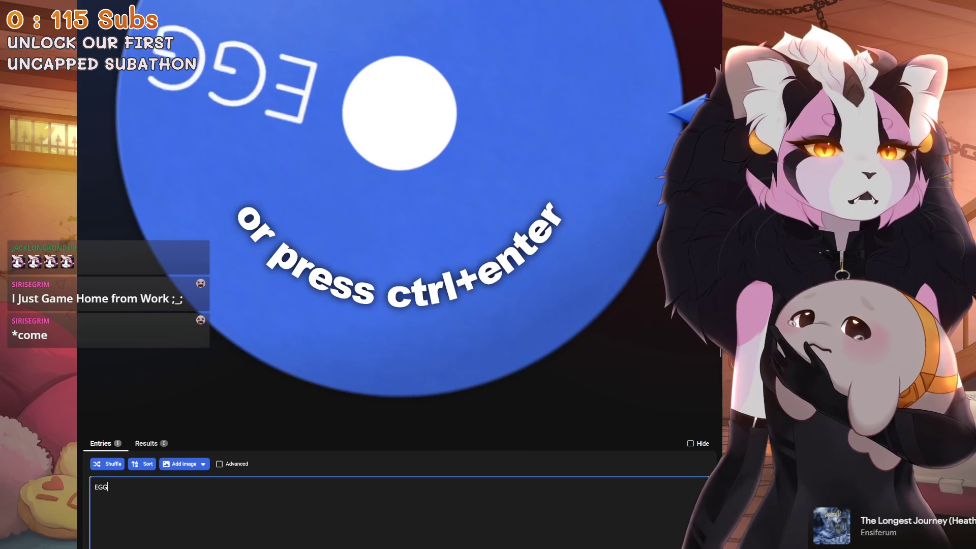
pyautogui.scroll(-3, 377, 342)
pyautogui.click(332, 378)
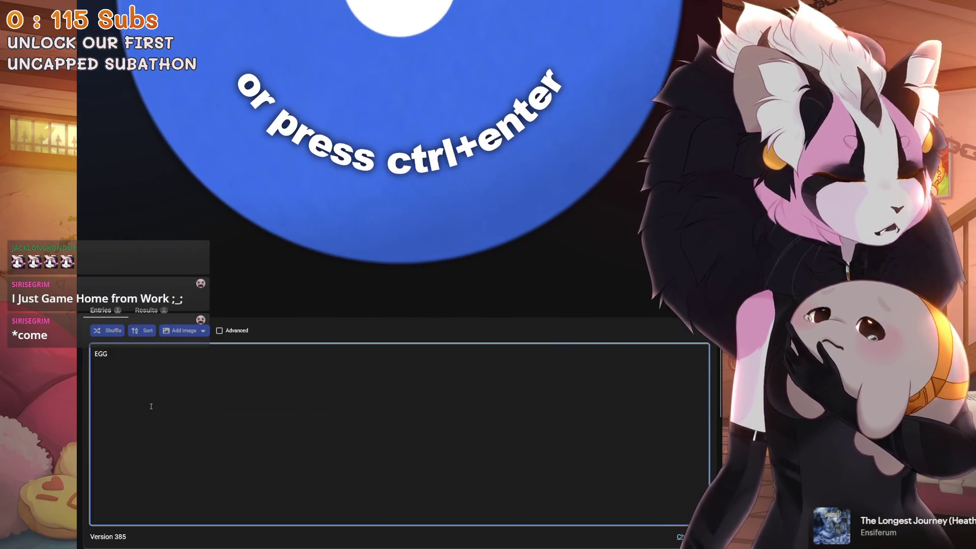
pyautogui.press('BackSpace')
pyautogui.press('BackSpace')
pyautogui.press('BackSpace')
pyautogui.hotkey('ctrl', 'v')
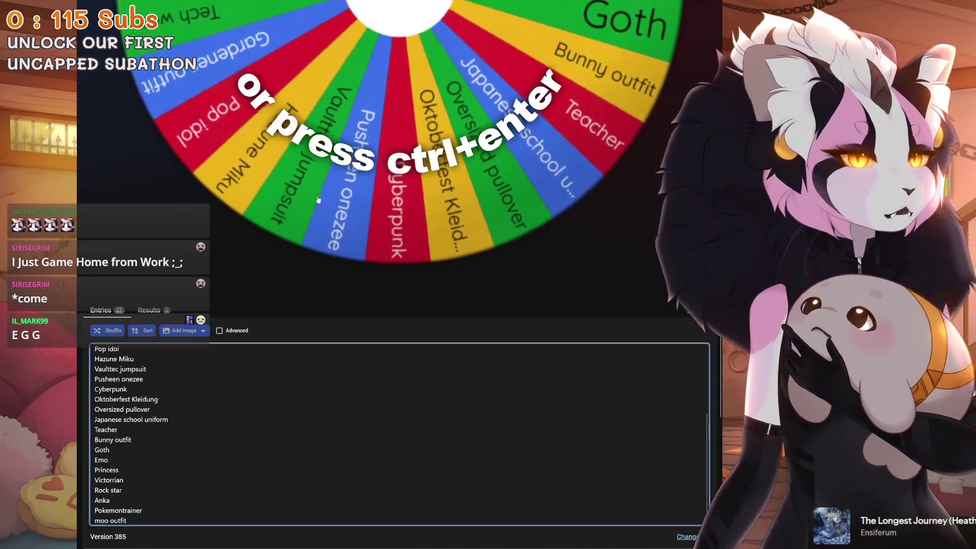
pyautogui.scroll(5, 441, 130)
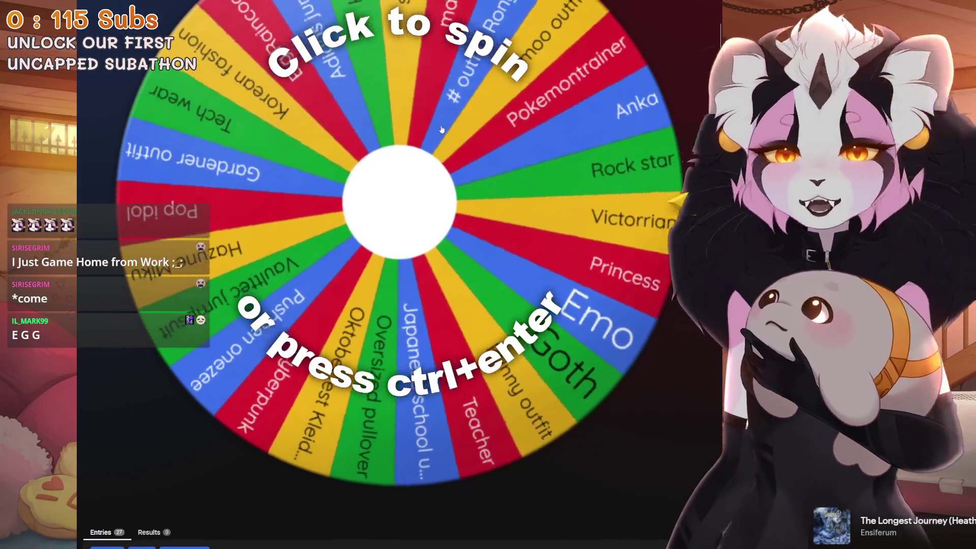
pyautogui.scroll(2, 441, 130)
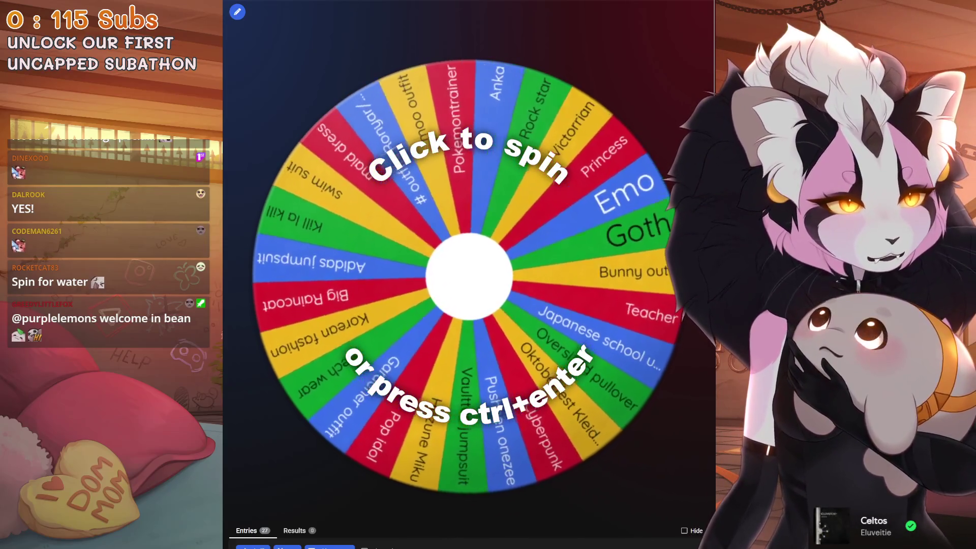
# Spin the outfit wheel from its centre to pick an outfit.
pyautogui.click(486, 294)
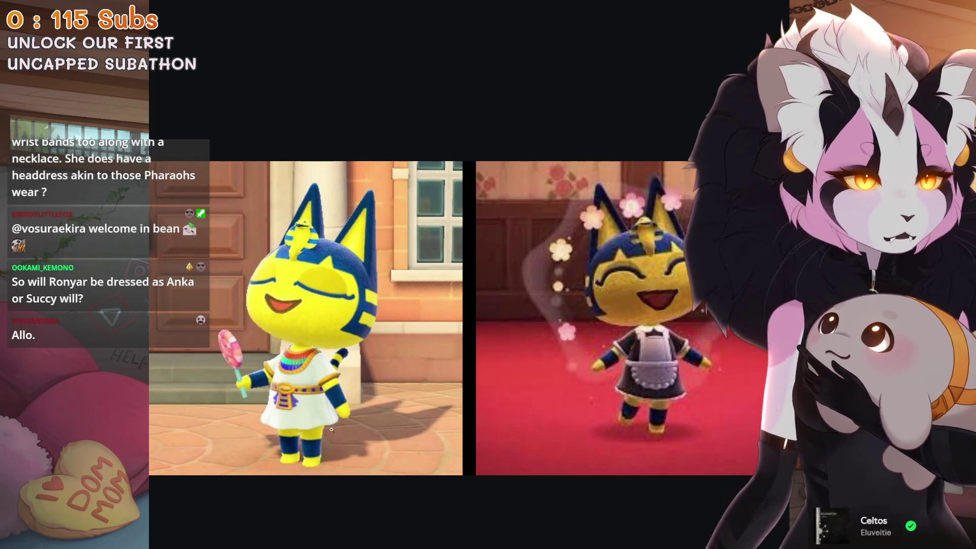
# Zoom in and out on the lollipop and maid-outfit Ankha pictures, then close the full-screen viewer.
pyautogui.click(262, 402)
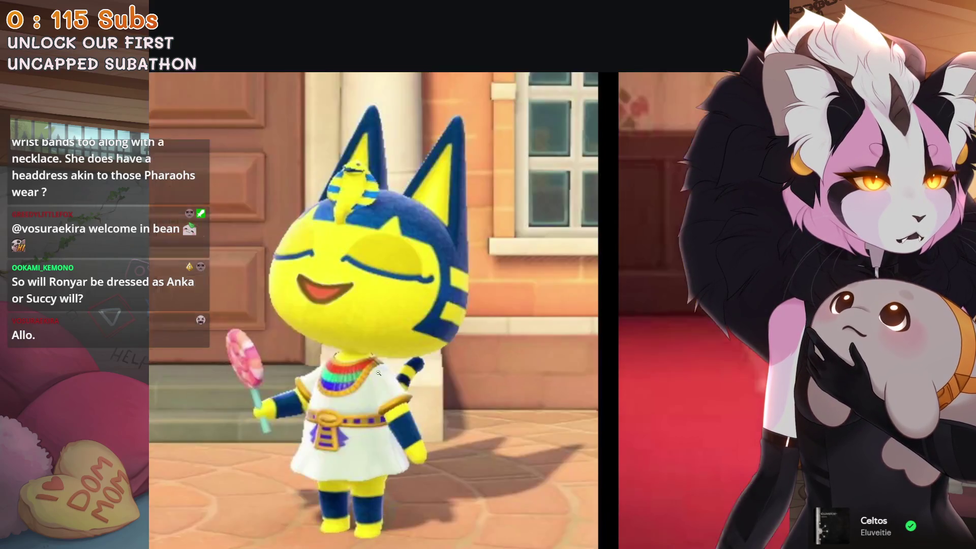
pyautogui.click(367, 428)
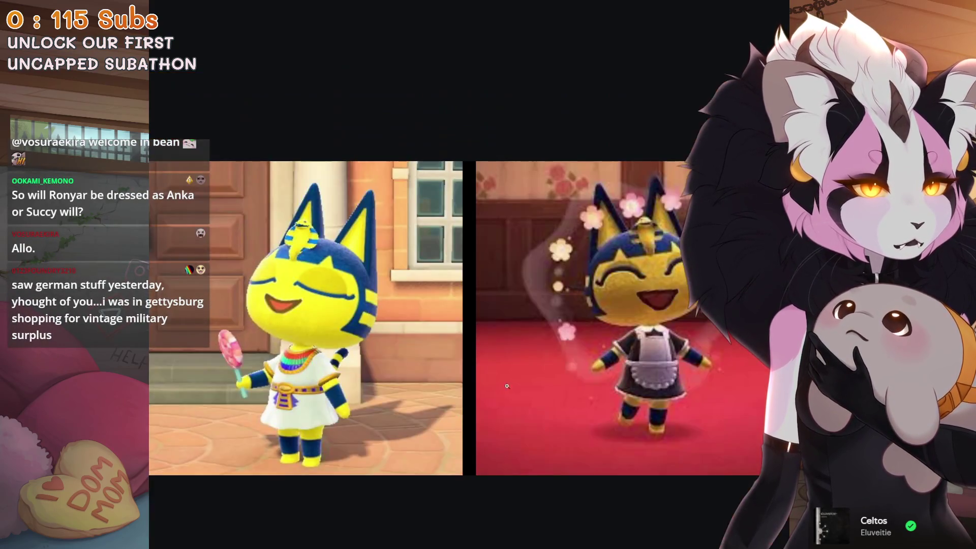
pyautogui.click(628, 345)
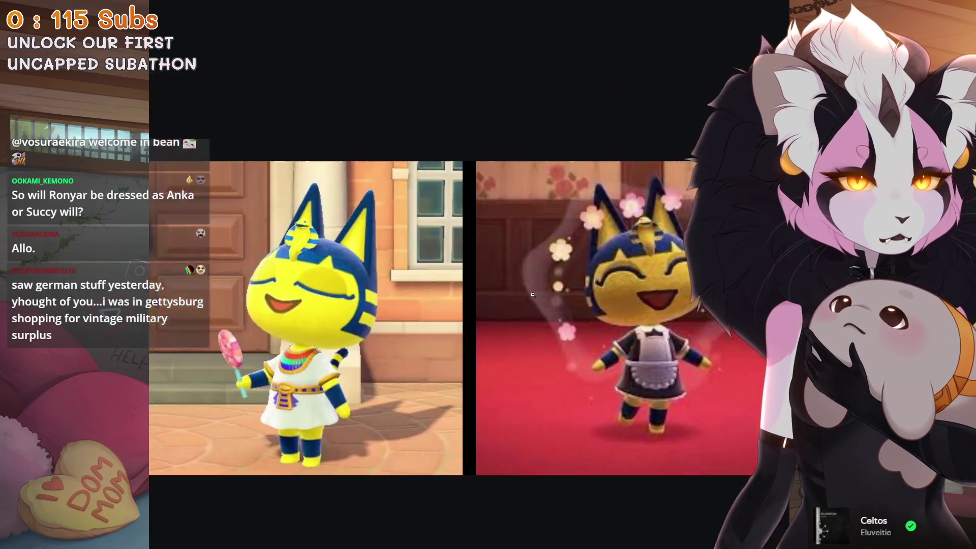
pyautogui.click(533, 291)
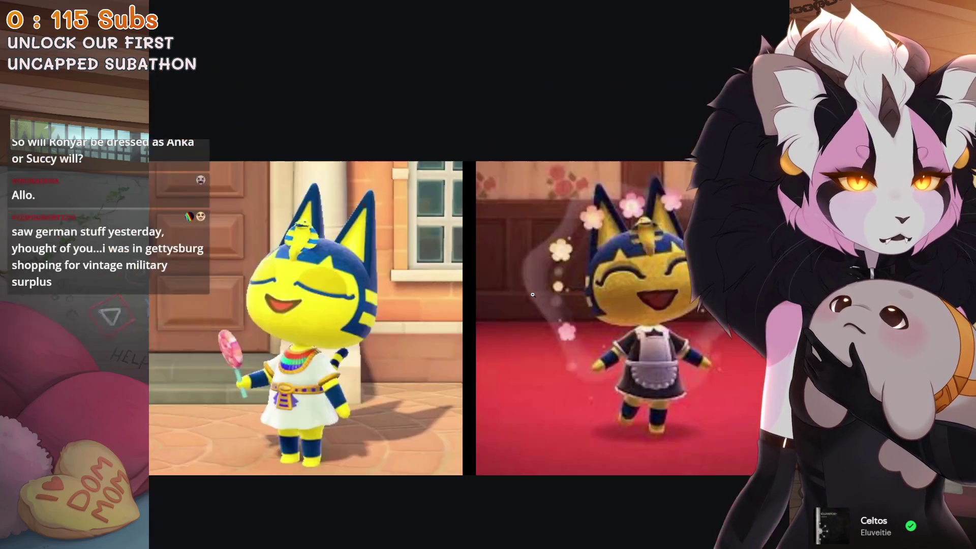
pyautogui.click(367, 278)
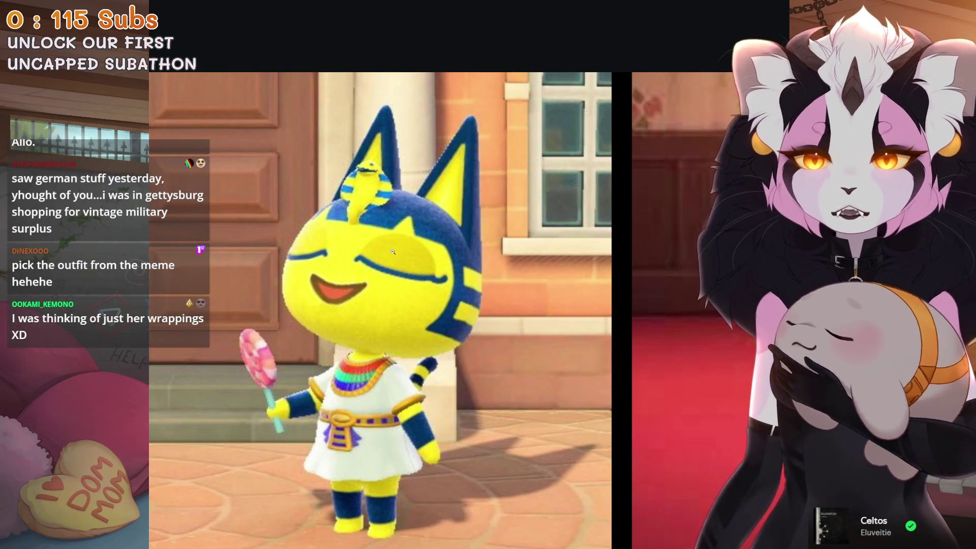
pyautogui.press('Escape')
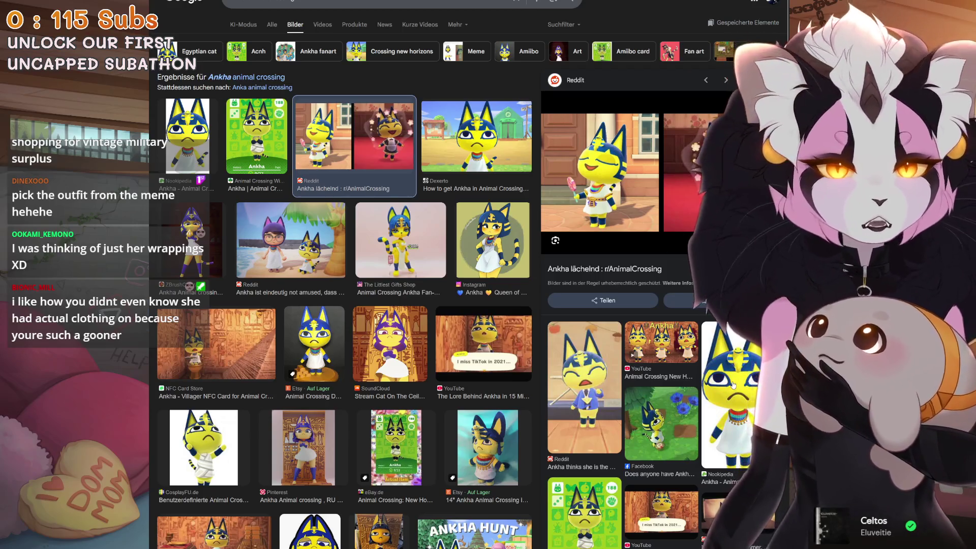
# Preview the Nookipedia Ankha image and the Animal Crossing Wiki card image.
pyautogui.click(749, 398)
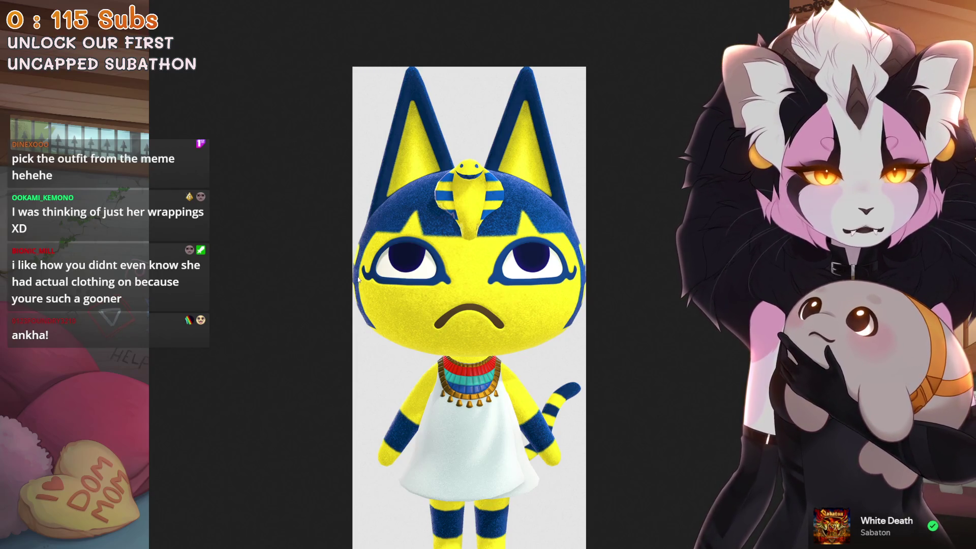
pyautogui.click(278, 0)
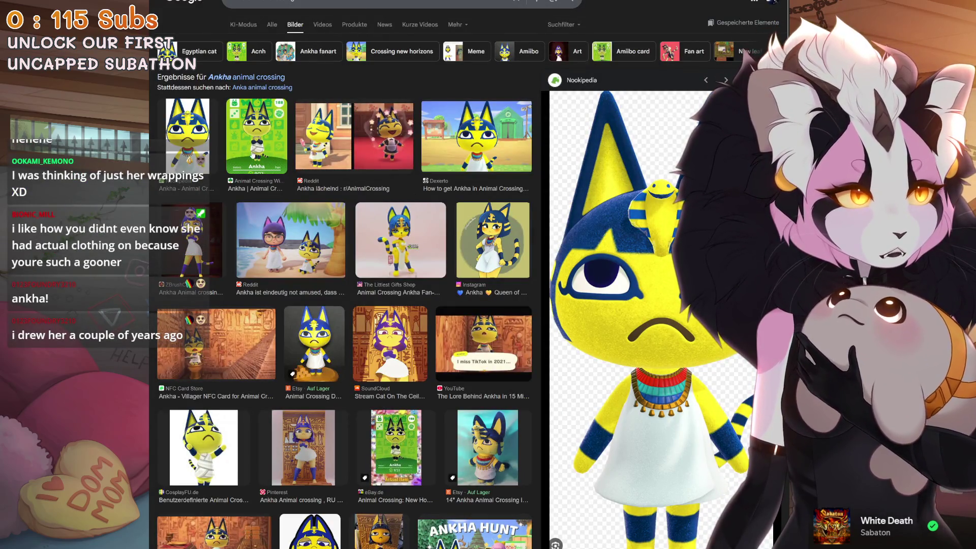
pyautogui.click(258, 110)
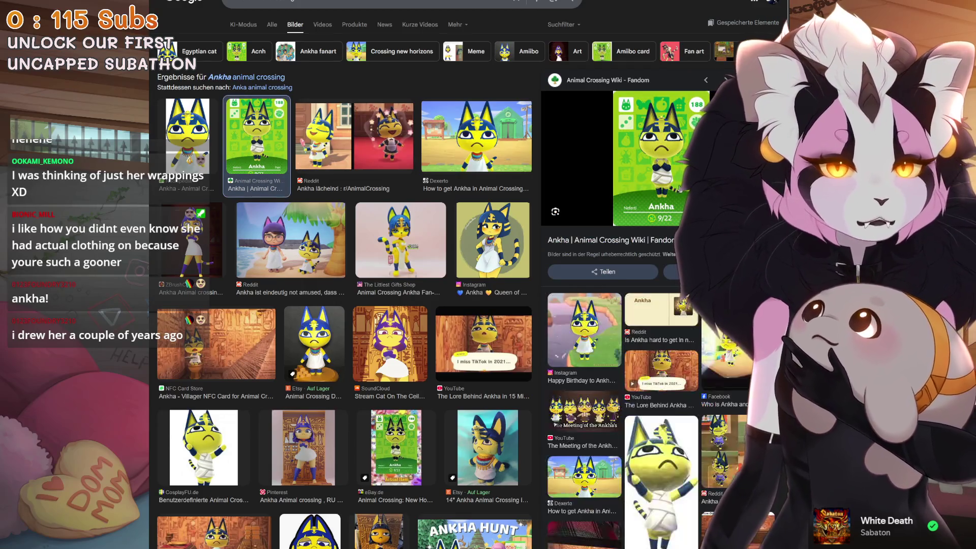
# View the Ankha-in-wrappings image full size, then step to the lollipop/maid pair zoomed out.
pyautogui.click(654, 483)
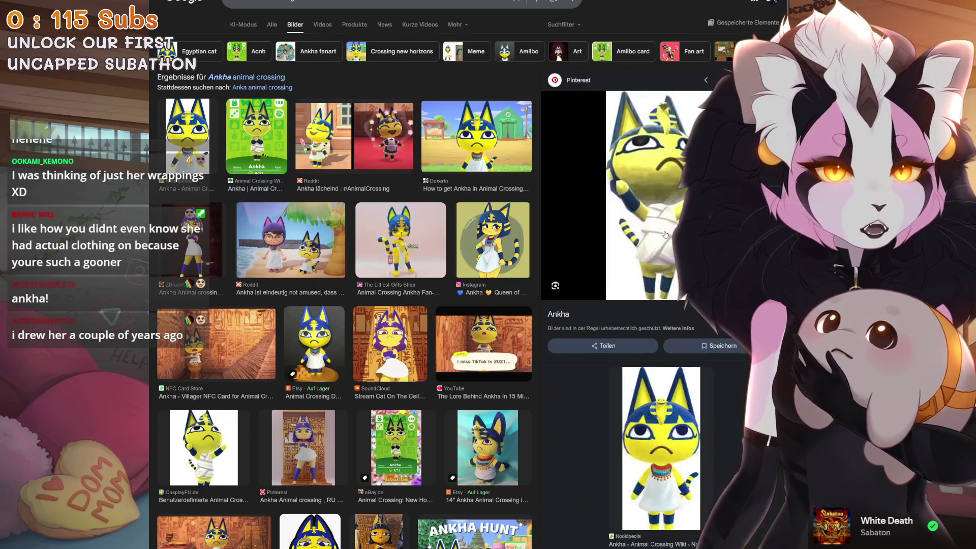
pyautogui.click(661, 193)
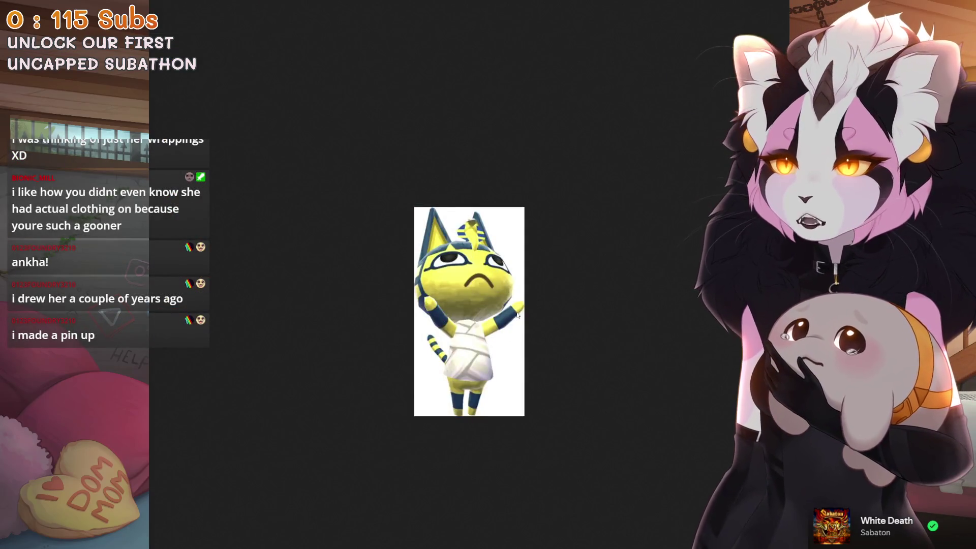
pyautogui.hotkey('ctrl', 'Tab')
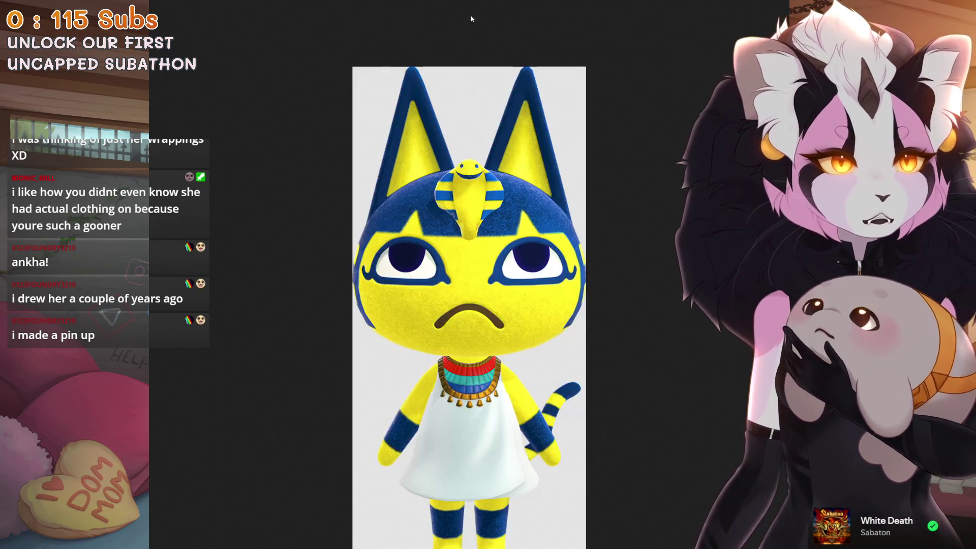
pyautogui.hotkey('ctrl', 'shift', 'Tab')
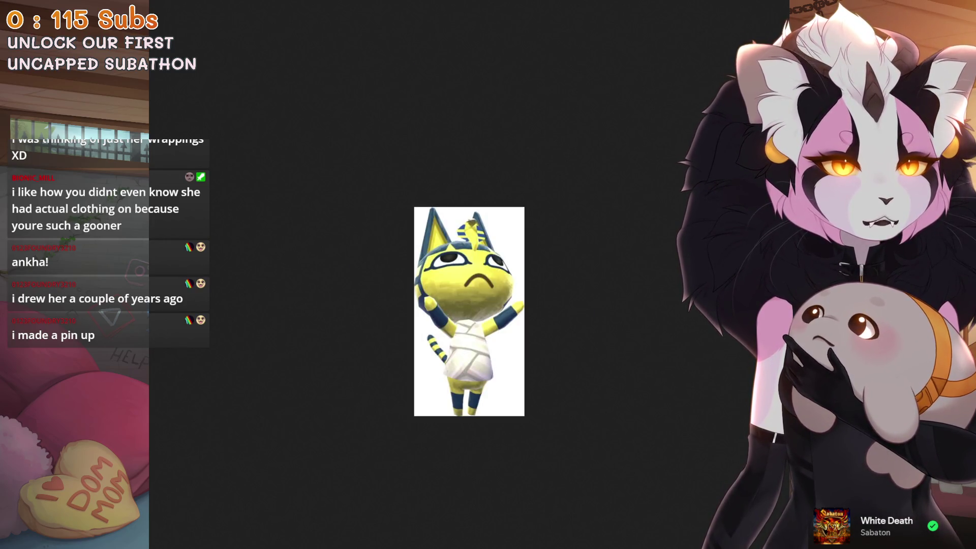
pyautogui.hotkey('ctrl', 'Tab')
pyautogui.press('Right')
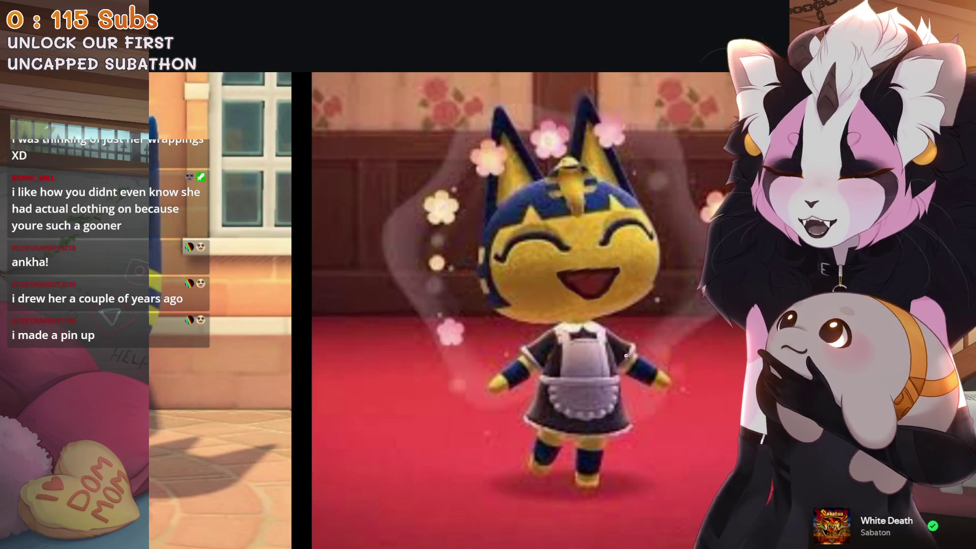
pyautogui.click(554, 431)
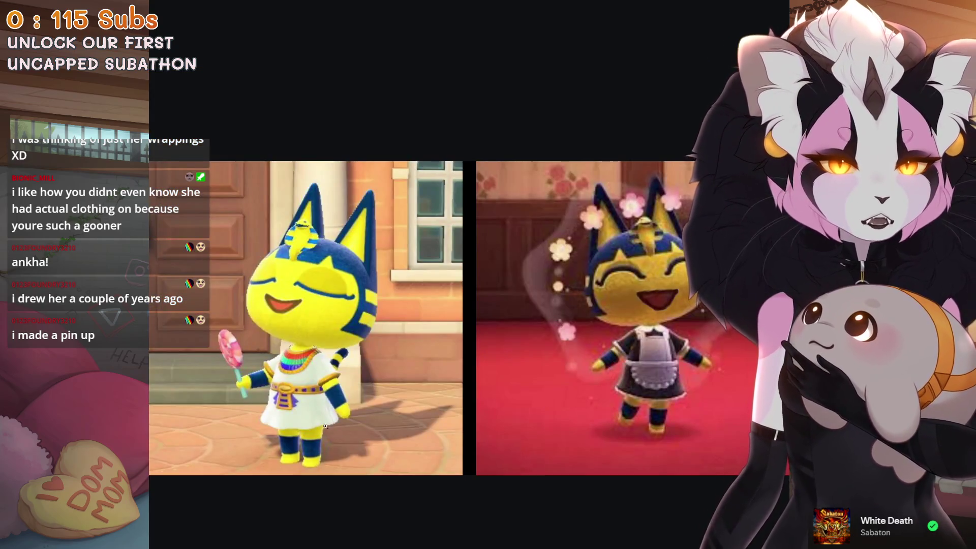
# Zoom in on the lollipop Ankha in the two-outfit reference picture.
pyautogui.click(325, 426)
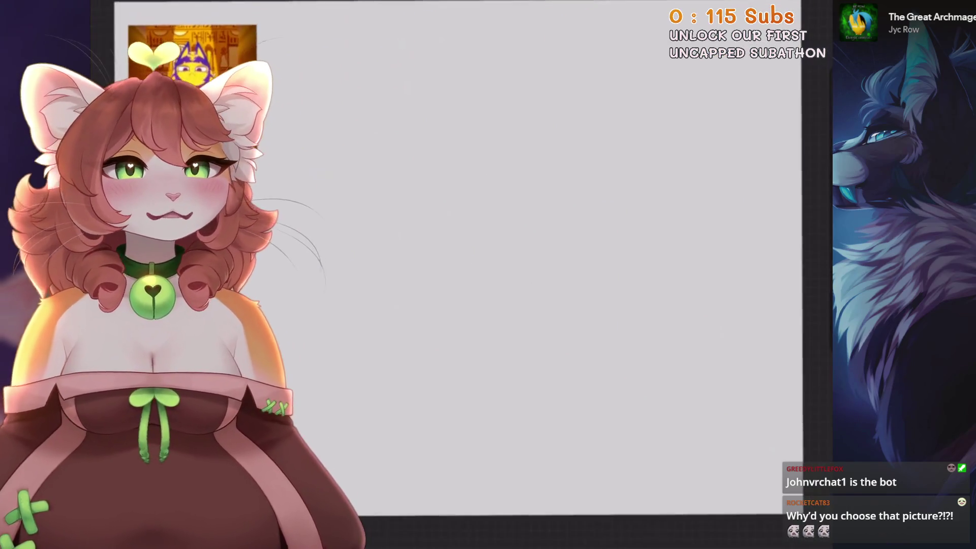
# Switch to the 6B Stift 2 pencil, undo the old gesture loops, and draw a test loop.
pyautogui.click(734, 233)
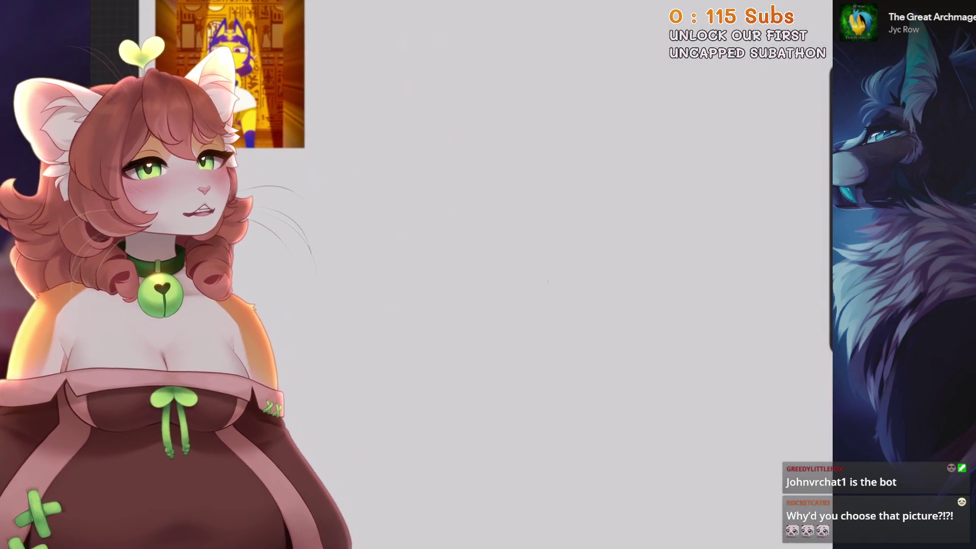
pyautogui.moveTo(539, 264); pyautogui.dragTo(603, 183)
pyautogui.moveTo(559, 221); pyautogui.dragTo(572, 203)
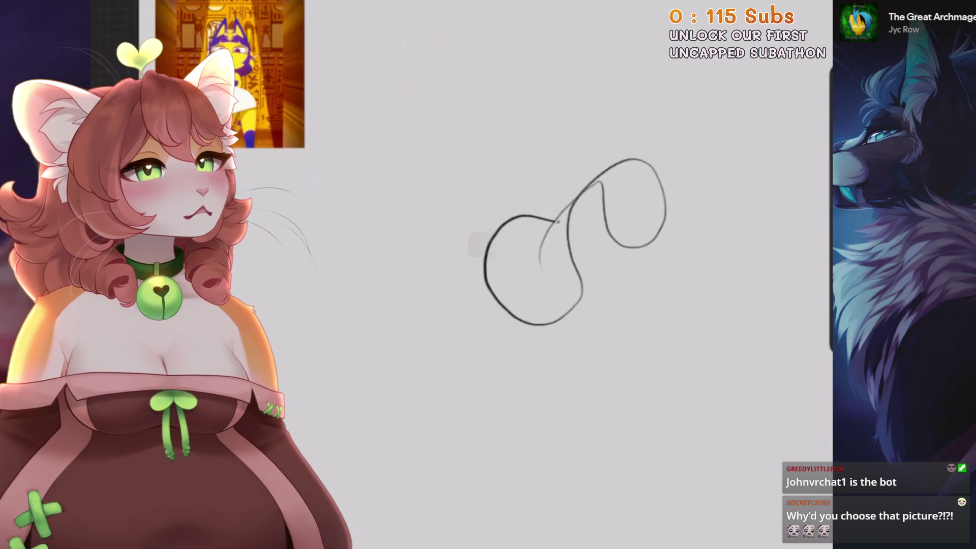
pyautogui.hotkey('ctrl', 'z')
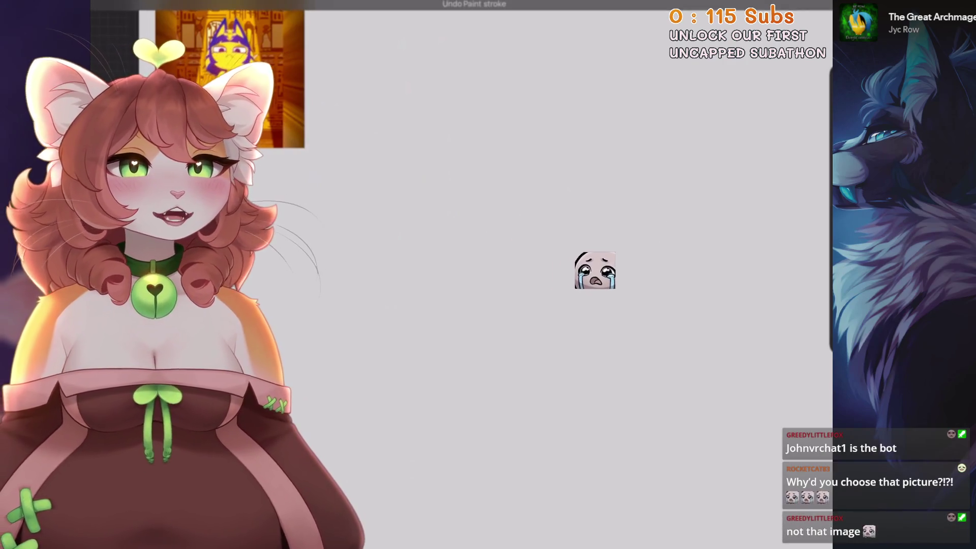
pyautogui.press('b')
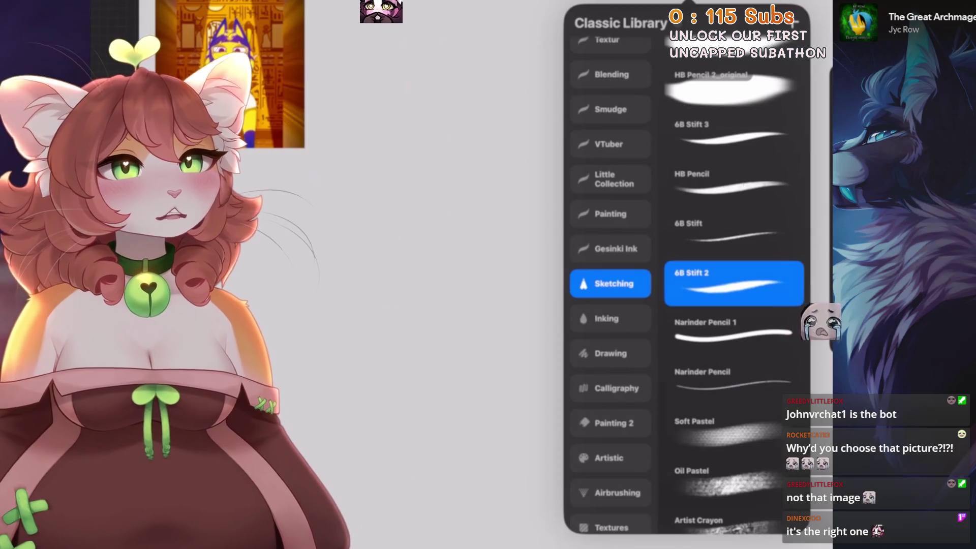
pyautogui.click(449, 328)
pyautogui.moveTo(449, 328); pyautogui.dragTo(478, 305)
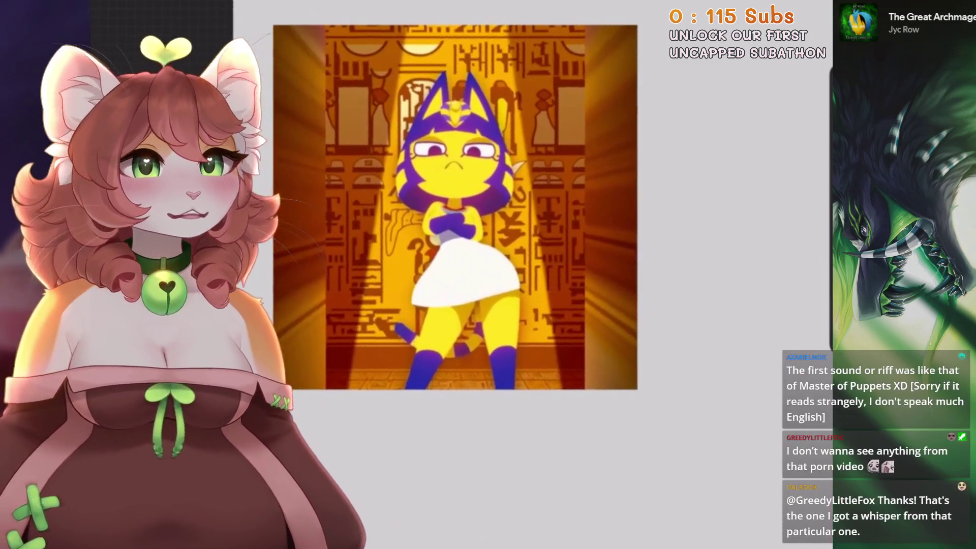
# Zoom out and reposition the canvas view, undoing the stray loops drawn around the reference.
pyautogui.moveTo(564, 239)
pyautogui.mouseDown()
pyautogui.moveTo(508, 153)
pyautogui.moveTo(488, 211)
pyautogui.mouseUp()
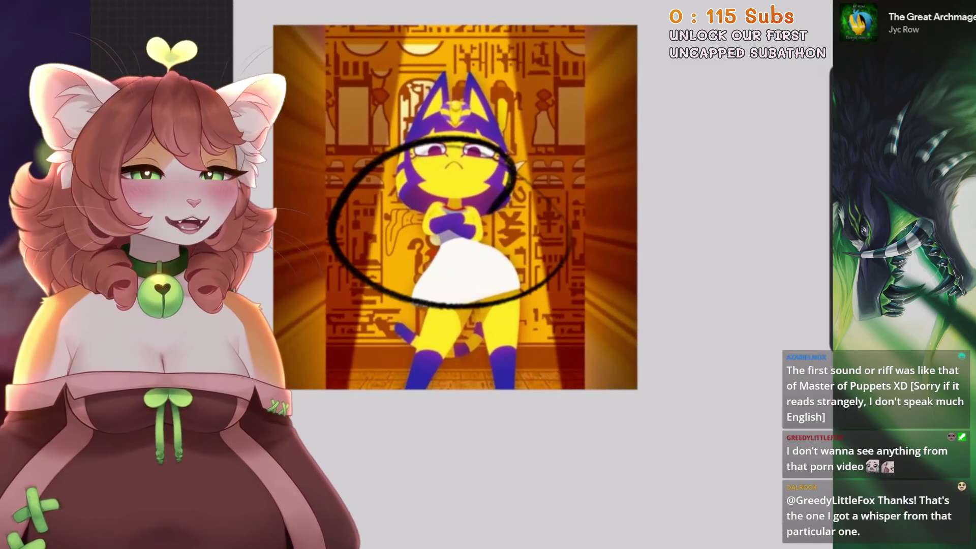
pyautogui.hotkey('ctrl', 'z')
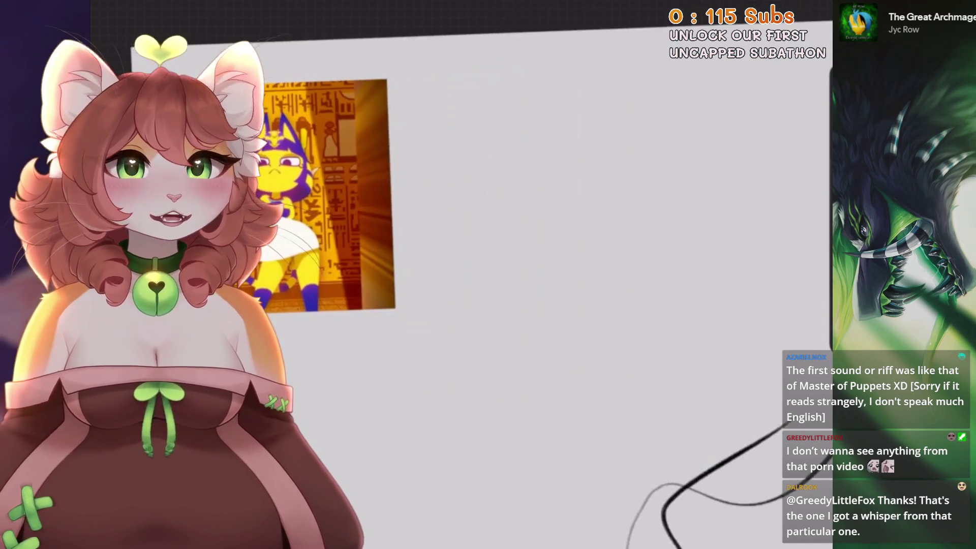
pyautogui.moveTo(618, 548); pyautogui.dragTo(780, 434)
pyautogui.moveTo(560, 305); pyautogui.dragTo(610, 295)
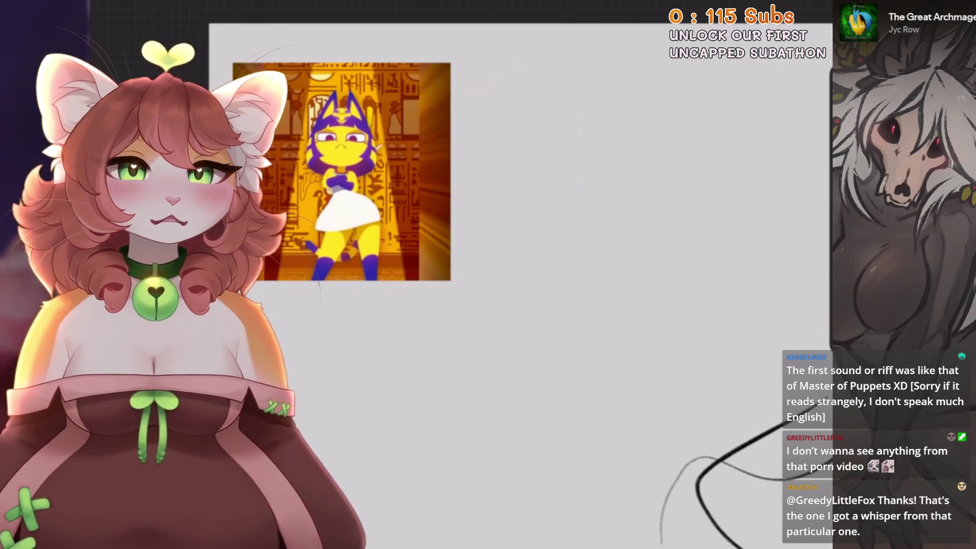
pyautogui.scroll(2, 325, 288)
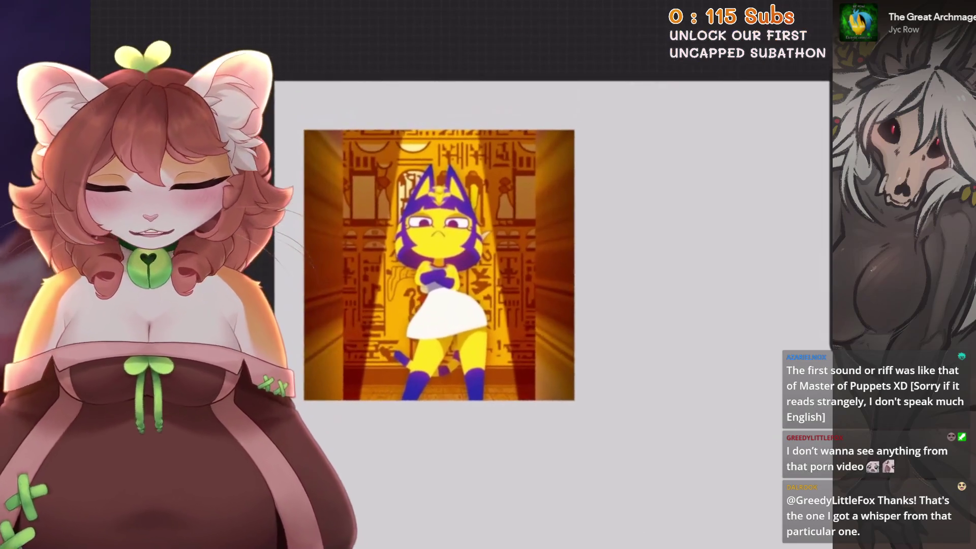
pyautogui.moveTo(333, 451)
pyautogui.mouseDown()
pyautogui.moveTo(559, 387)
pyautogui.moveTo(387, 152)
pyautogui.mouseUp()
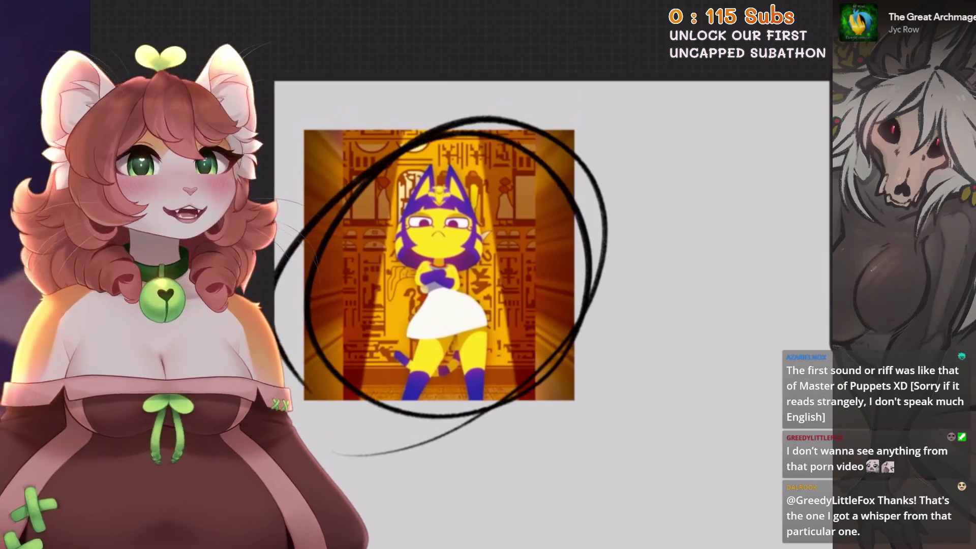
pyautogui.hotkey('ctrl', 'z')
pyautogui.scroll(-3, 472, 275)
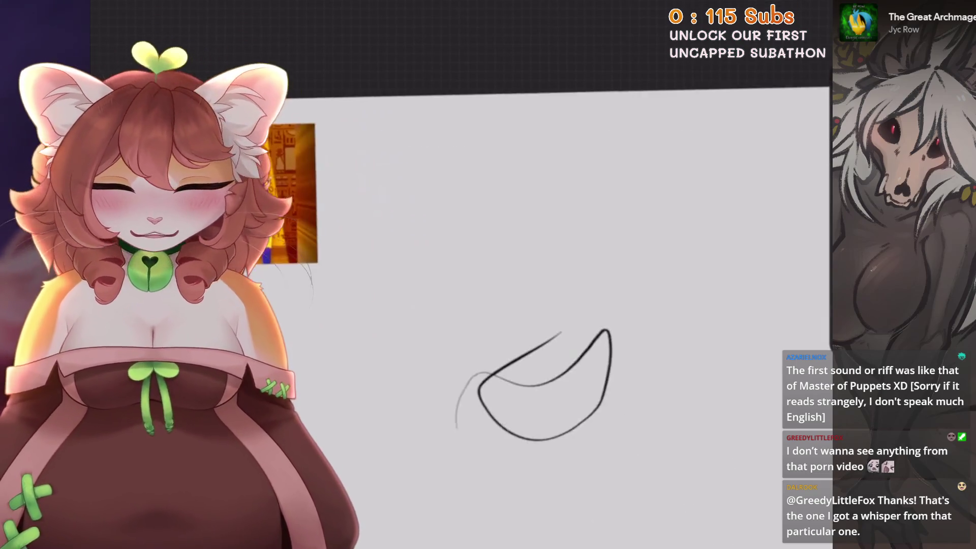
# Delete the leaf-stroke layer, reselect the sketching pencil, and draw a light head circle.
pyautogui.press('l')
pyautogui.press('Delete')
pyautogui.press('b')
pyautogui.moveTo(515, 141)
pyautogui.mouseDown()
pyautogui.moveTo(457, 173)
pyautogui.moveTo(491, 236)
pyautogui.mouseUp()
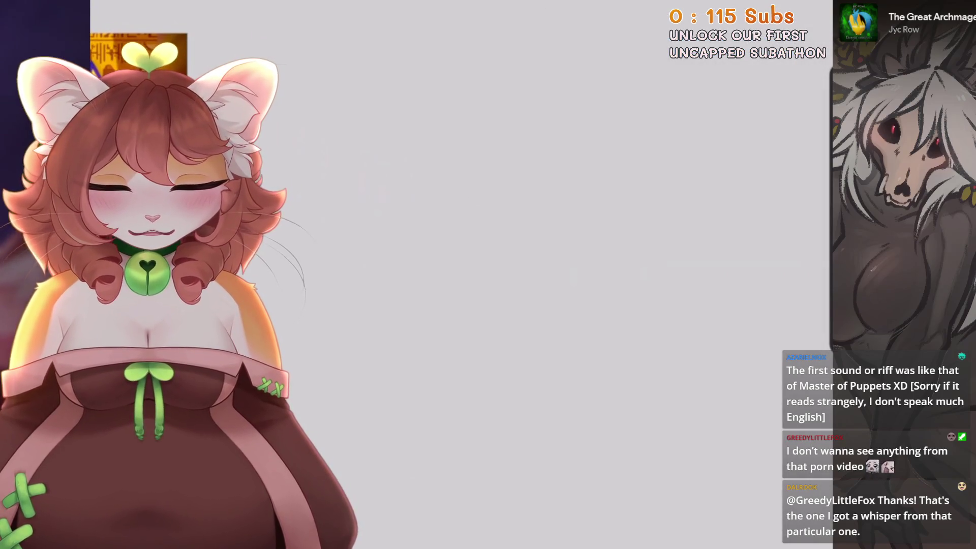
pyautogui.moveTo(511, 136); pyautogui.dragTo(495, 216)
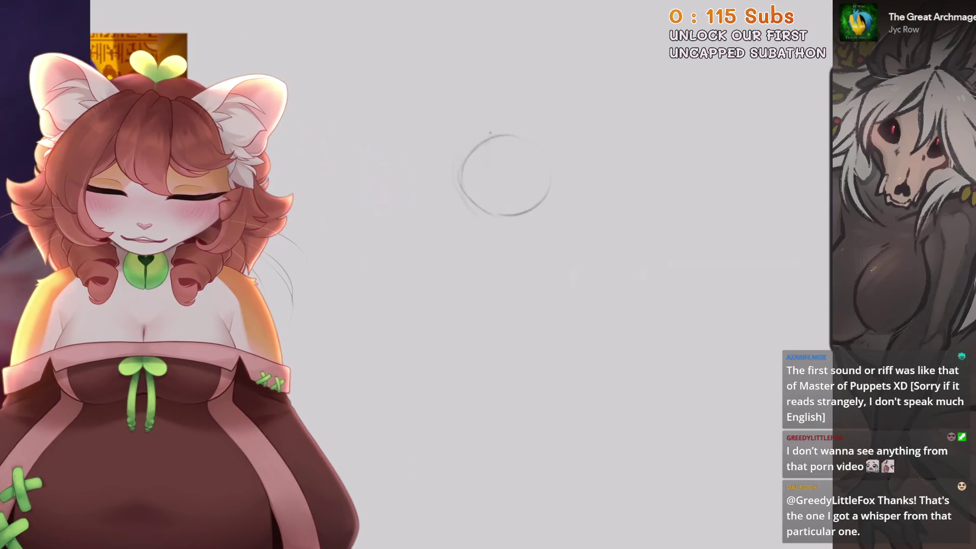
# Sketch a head centre line, a shoulder line and the torso sides below the head.
pyautogui.moveTo(494, 133); pyautogui.dragTo(486, 203)
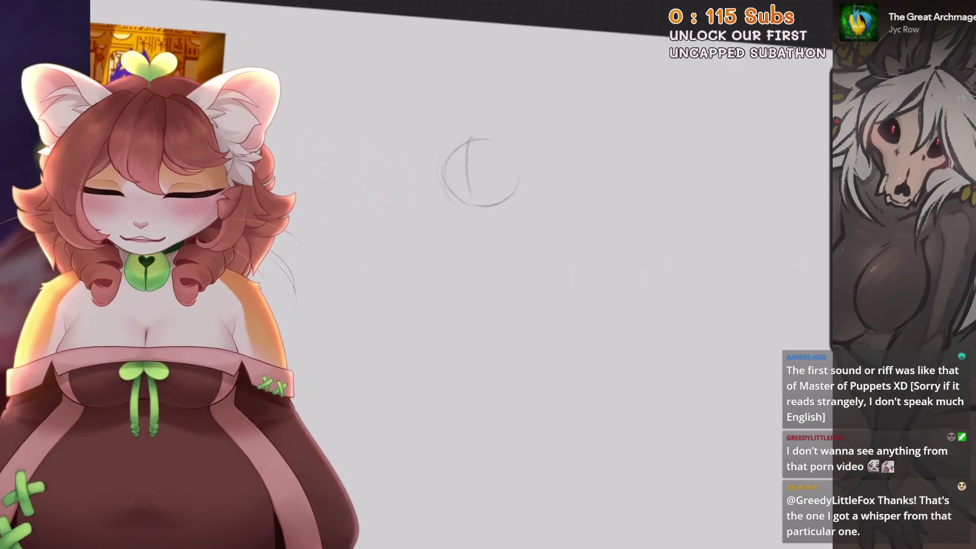
pyautogui.moveTo(431, 222); pyautogui.dragTo(543, 235)
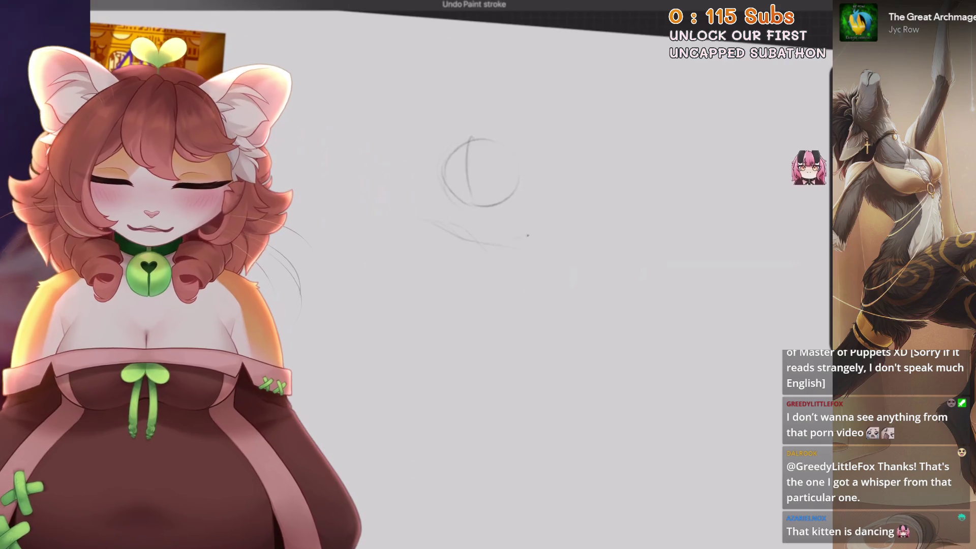
pyautogui.hotkey('ctrl', '0')
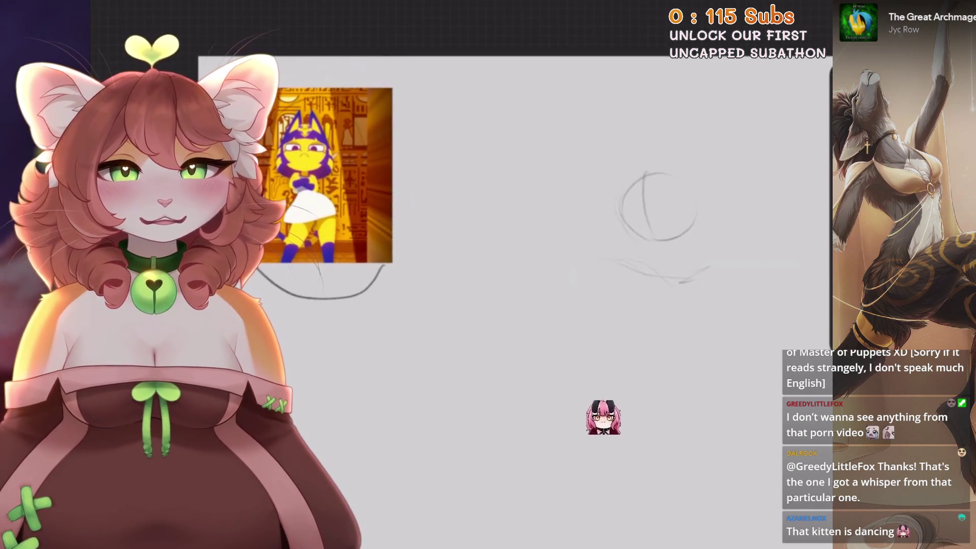
pyautogui.hotkey('ctrl', 'z')
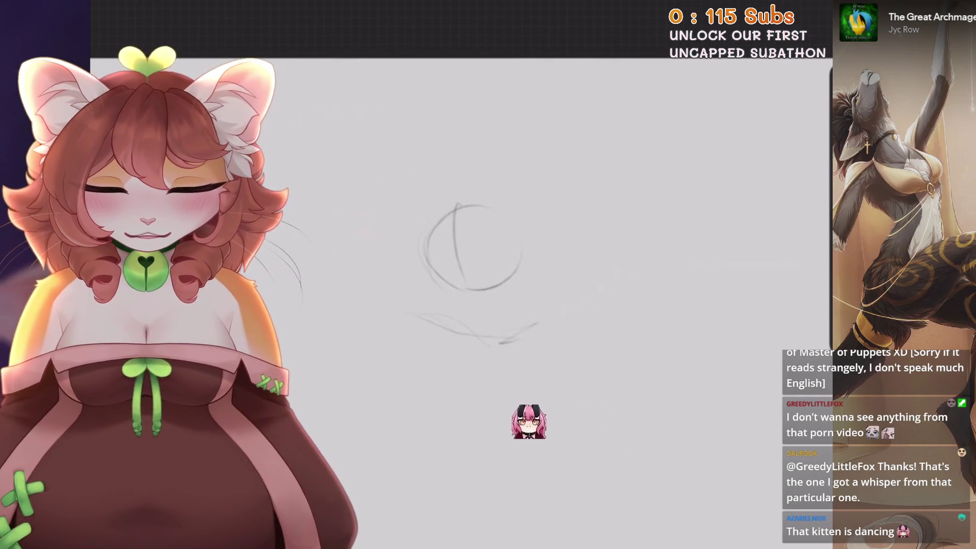
pyautogui.scroll(-3, 527, 414)
pyautogui.moveTo(435, 213); pyautogui.dragTo(452, 298)
pyautogui.moveTo(480, 228); pyautogui.dragTo(476, 310)
pyautogui.moveTo(424, 211)
pyautogui.mouseDown()
pyautogui.moveTo(434, 277)
pyautogui.moveTo(474, 304)
pyautogui.mouseUp()
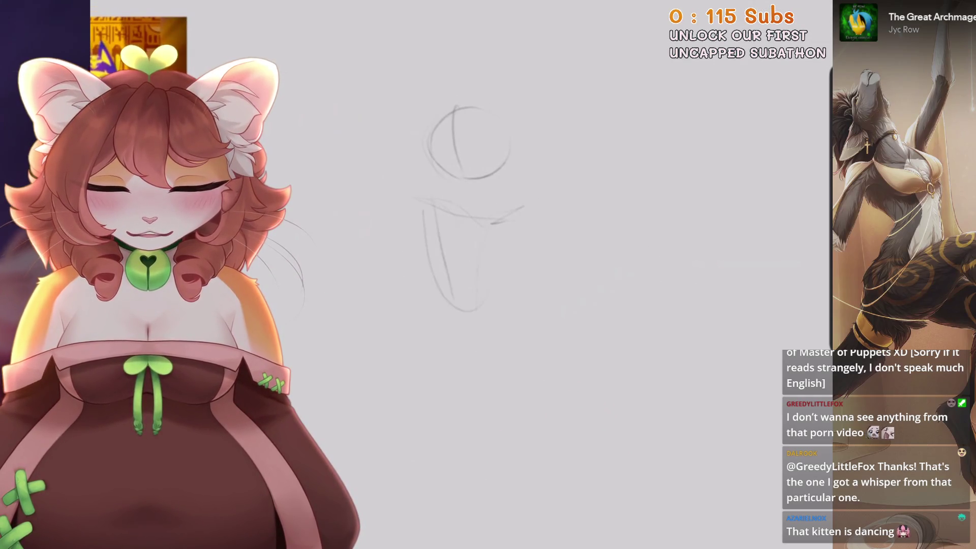
pyautogui.moveTo(520, 263); pyautogui.dragTo(483, 318)
# Block in both legs and a hip oval, extending the lines down to the feet.
pyautogui.scroll(-1, 473, 229)
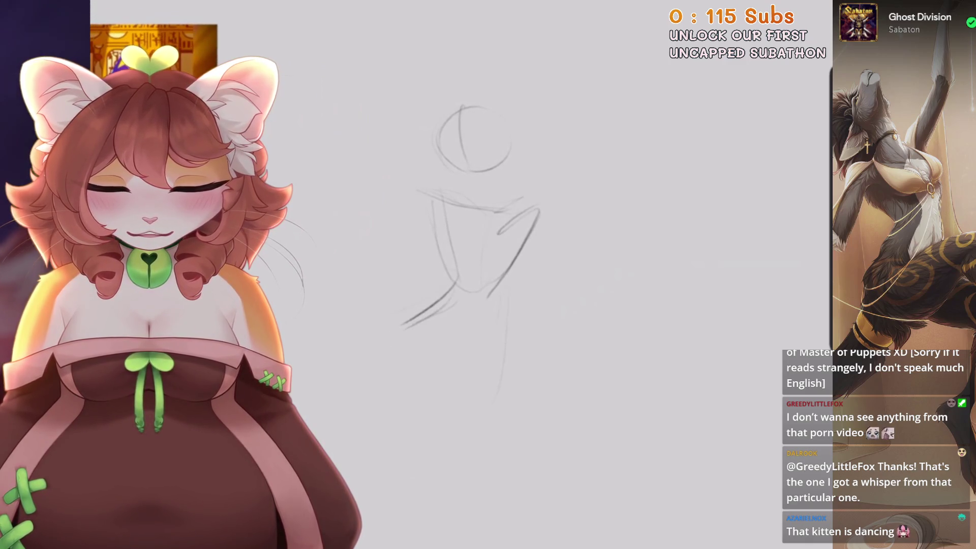
pyautogui.moveTo(370, 326)
pyautogui.mouseDown()
pyautogui.moveTo(407, 470)
pyautogui.moveTo(376, 404)
pyautogui.mouseUp()
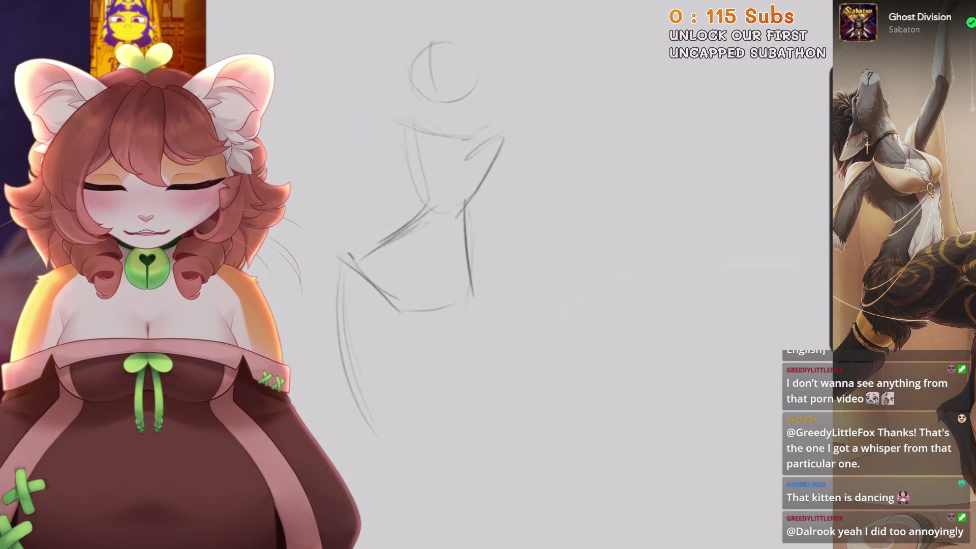
pyautogui.moveTo(336, 315); pyautogui.dragTo(396, 310)
pyautogui.moveTo(471, 211); pyautogui.dragTo(478, 407)
pyautogui.moveTo(458, 244); pyautogui.dragTo(485, 391)
pyautogui.moveTo(421, 356)
pyautogui.mouseDown()
pyautogui.moveTo(470, 420)
pyautogui.moveTo(498, 488)
pyautogui.mouseUp()
pyautogui.moveTo(483, 379); pyautogui.dragTo(516, 493)
pyautogui.moveTo(501, 406); pyautogui.dragTo(521, 514)
pyautogui.scroll(-2, 422, 274)
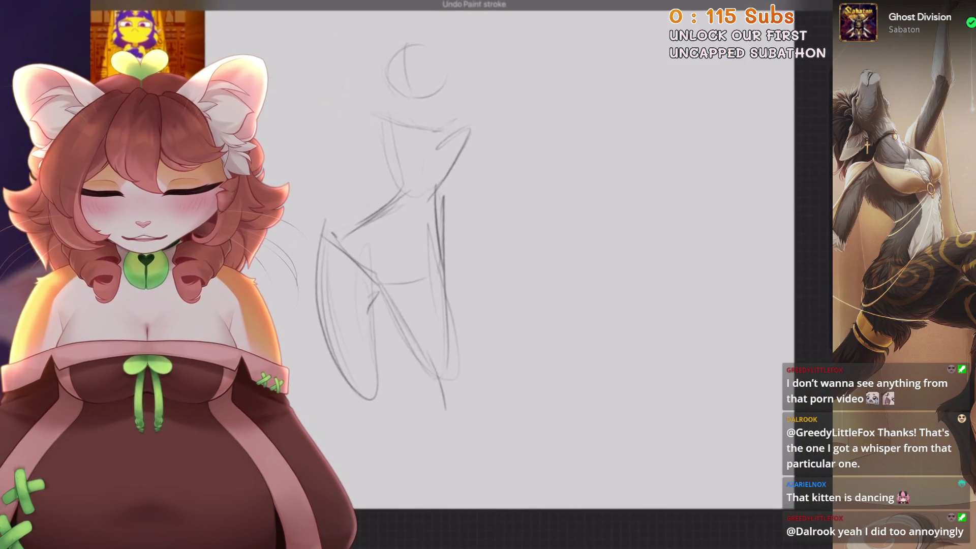
# Enlarge and shift the sketch right, then redraw the darker torso lines and right torso curve.
pyautogui.press('v')
pyautogui.moveTo(474, 424)
pyautogui.mouseDown()
pyautogui.moveTo(437, 285)
pyautogui.moveTo(457, 285)
pyautogui.moveTo(547, 458)
pyautogui.mouseUp()
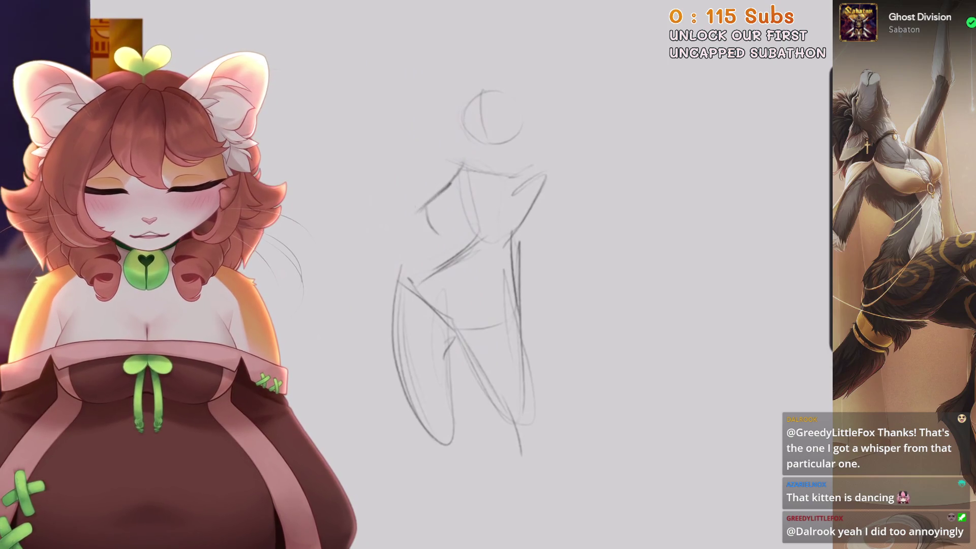
pyautogui.moveTo(457, 181)
pyautogui.mouseDown()
pyautogui.moveTo(431, 239)
pyautogui.moveTo(488, 250)
pyautogui.mouseUp()
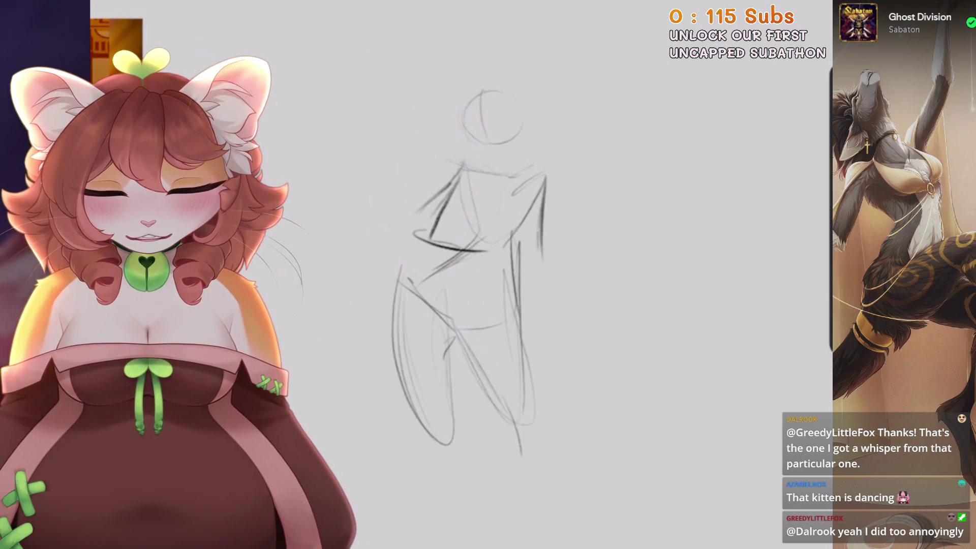
pyautogui.scroll(2, 488, 280)
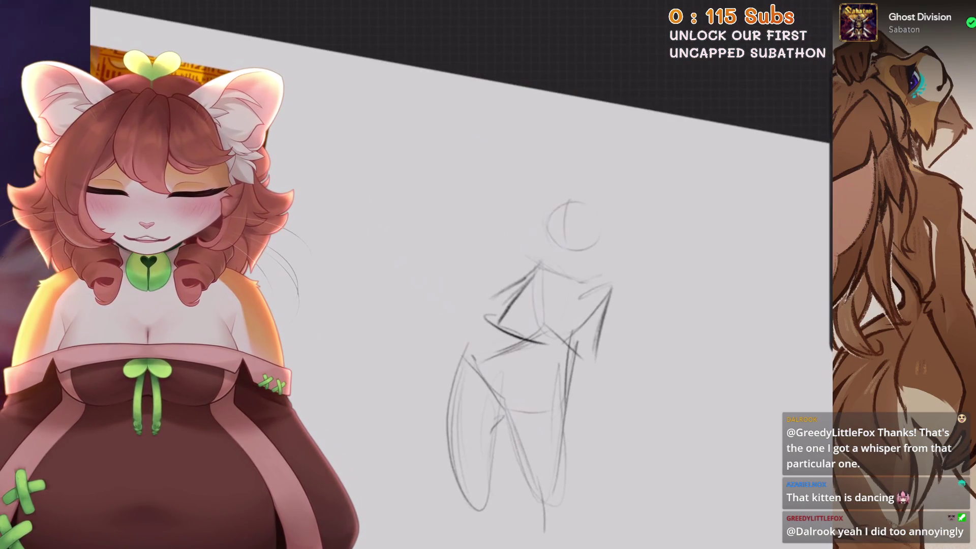
pyautogui.hotkey('ctrl', 'z')
pyautogui.hotkey('ctrl', 'z')
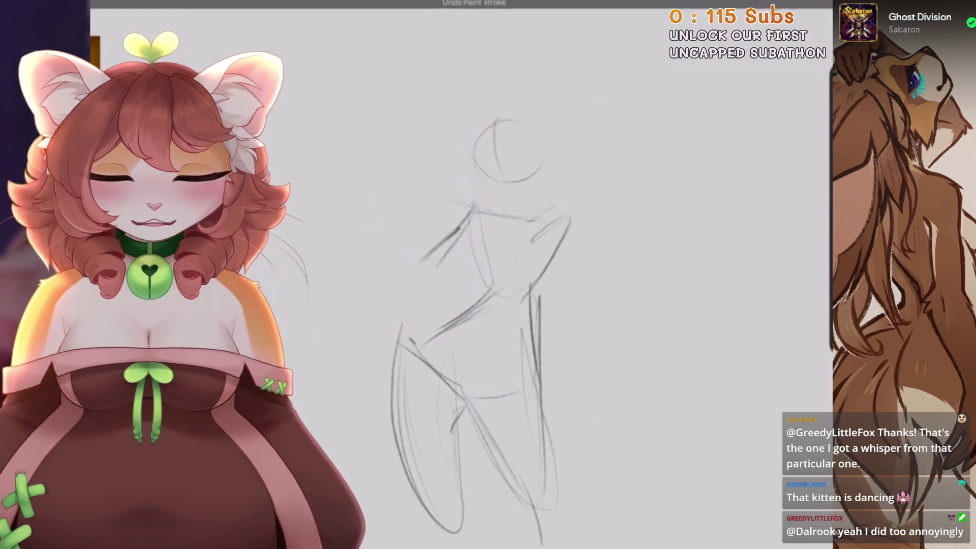
pyautogui.moveTo(472, 208)
pyautogui.mouseDown()
pyautogui.moveTo(454, 285)
pyautogui.moveTo(530, 279)
pyautogui.mouseUp()
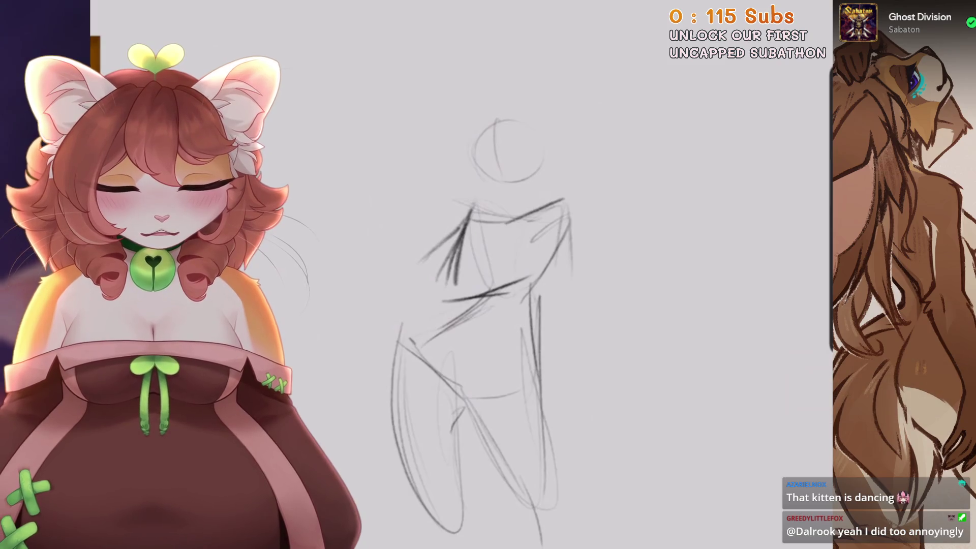
pyautogui.hotkey('ctrl', 'z')
pyautogui.hotkey('ctrl', 'z')
pyautogui.moveTo(496, 293)
pyautogui.mouseDown()
pyautogui.moveTo(575, 299)
pyautogui.moveTo(565, 208)
pyautogui.mouseUp()
pyautogui.moveTo(472, 206)
pyautogui.mouseDown()
pyautogui.moveTo(436, 289)
pyautogui.moveTo(500, 290)
pyautogui.mouseUp()
pyautogui.hotkey('ctrl', 'z')
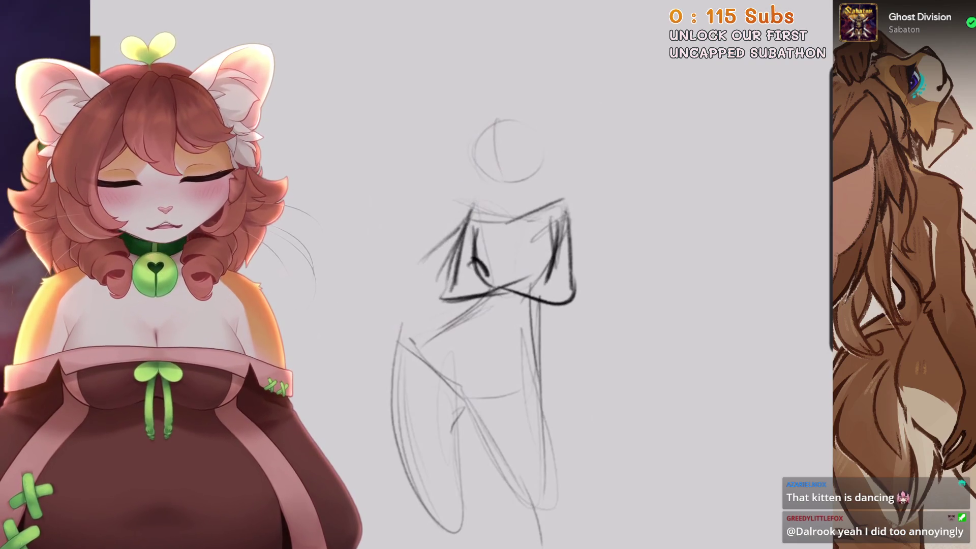
pyautogui.moveTo(559, 223); pyautogui.dragTo(526, 202)
# Darken and reinforce the hip, lower torso, left leg and left thigh lines.
pyautogui.moveTo(440, 283)
pyautogui.mouseDown()
pyautogui.moveTo(380, 321)
pyautogui.moveTo(430, 394)
pyautogui.mouseUp()
pyautogui.moveTo(369, 334); pyautogui.dragTo(427, 381)
pyautogui.moveTo(501, 283); pyautogui.dragTo(488, 328)
pyautogui.moveTo(433, 296); pyautogui.dragTo(506, 378)
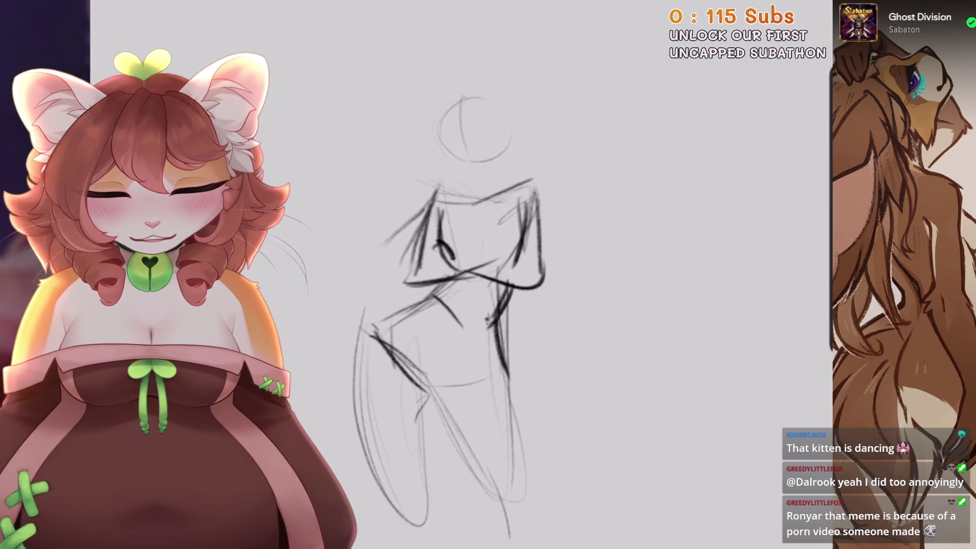
pyautogui.moveTo(441, 294); pyautogui.dragTo(377, 338)
pyautogui.moveTo(421, 310); pyautogui.dragTo(416, 386)
pyautogui.moveTo(506, 328); pyautogui.dragTo(500, 375)
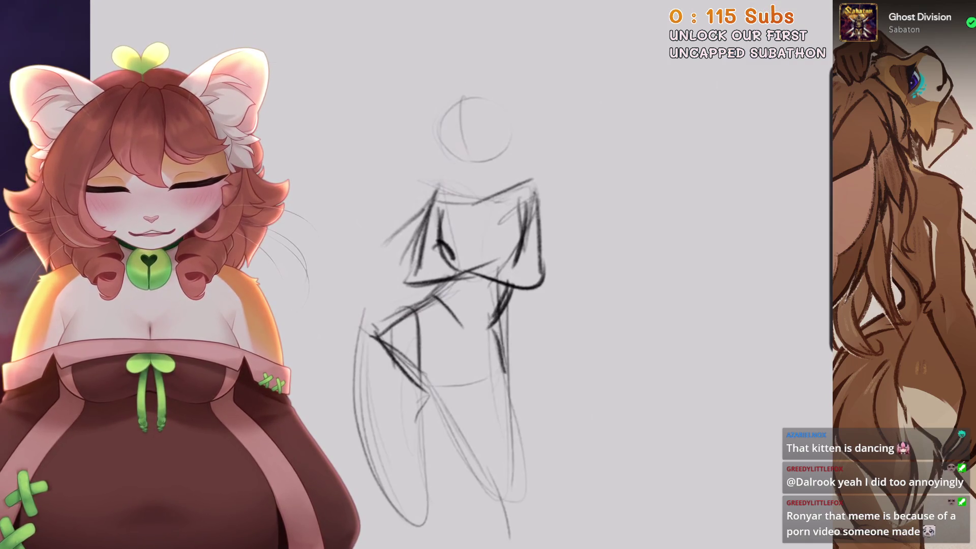
pyautogui.scroll(-2, 463, 274)
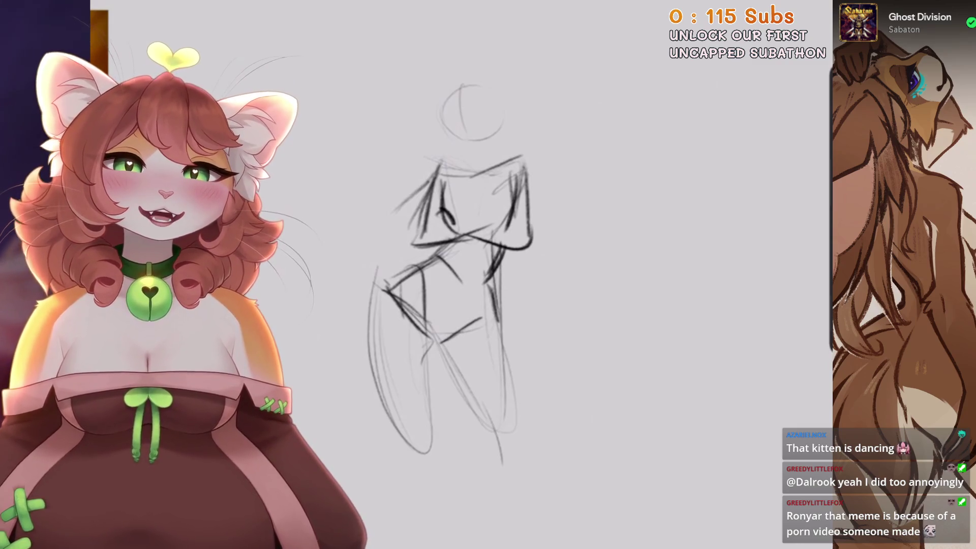
pyautogui.moveTo(473, 275); pyautogui.dragTo(493, 208)
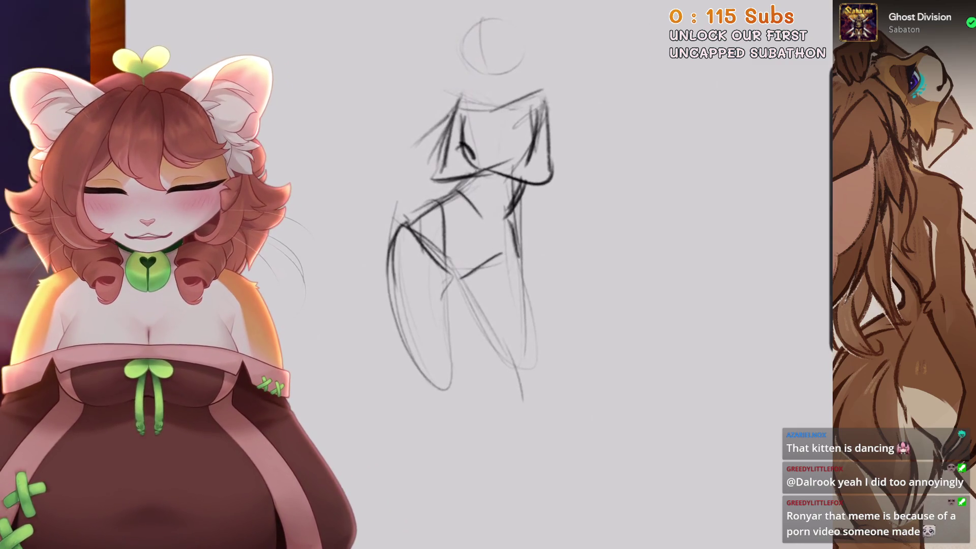
# Retry the left thigh and right leg strokes, settling on new left knee and shin lines.
pyautogui.moveTo(427, 285); pyautogui.dragTo(394, 391)
pyautogui.hotkey('ctrl', 'z')
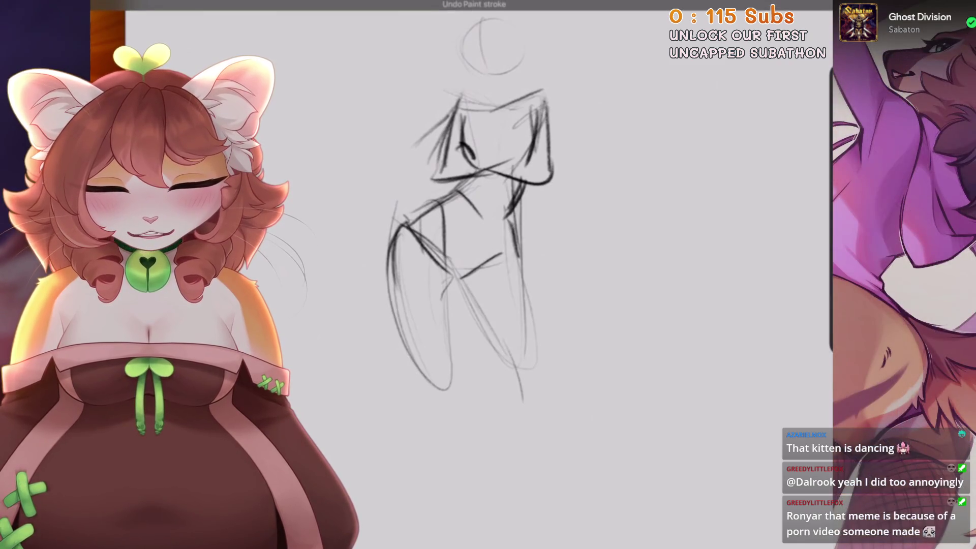
pyautogui.moveTo(404, 227)
pyautogui.mouseDown()
pyautogui.moveTo(387, 300)
pyautogui.moveTo(452, 404)
pyautogui.mouseUp()
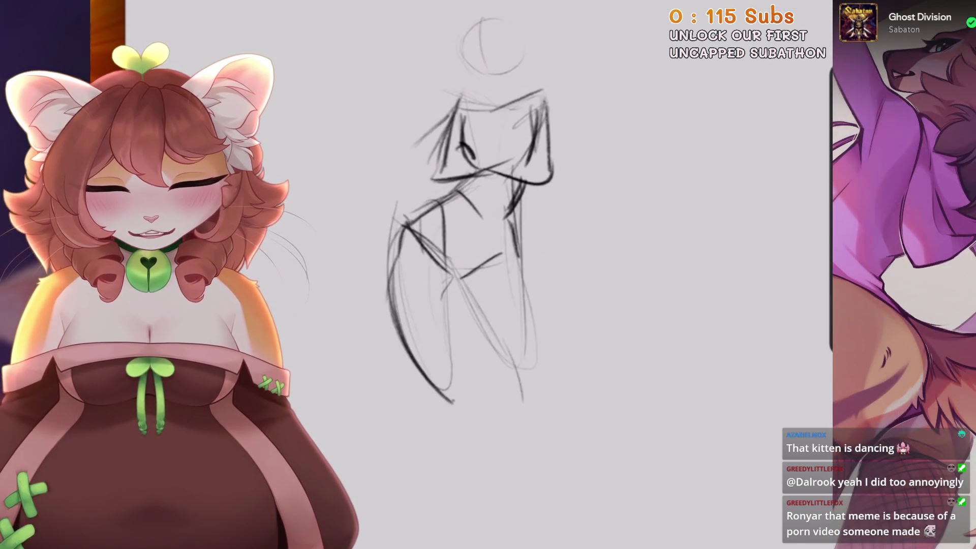
pyautogui.hotkey('ctrl', 'z')
pyautogui.moveTo(405, 224)
pyautogui.mouseDown()
pyautogui.moveTo(386, 326)
pyautogui.moveTo(450, 412)
pyautogui.mouseUp()
pyautogui.hotkey('ctrl', 'z')
pyautogui.moveTo(470, 223)
pyautogui.mouseDown()
pyautogui.moveTo(488, 382)
pyautogui.moveTo(488, 348)
pyautogui.mouseUp()
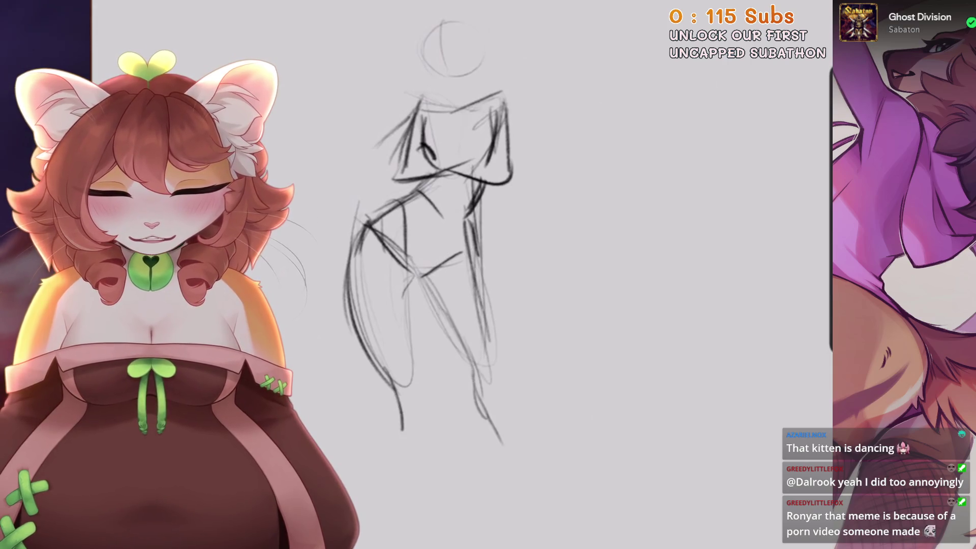
pyautogui.hotkey('ctrl', 'z')
pyautogui.moveTo(386, 313); pyautogui.dragTo(407, 358)
pyautogui.moveTo(396, 280); pyautogui.dragTo(427, 460)
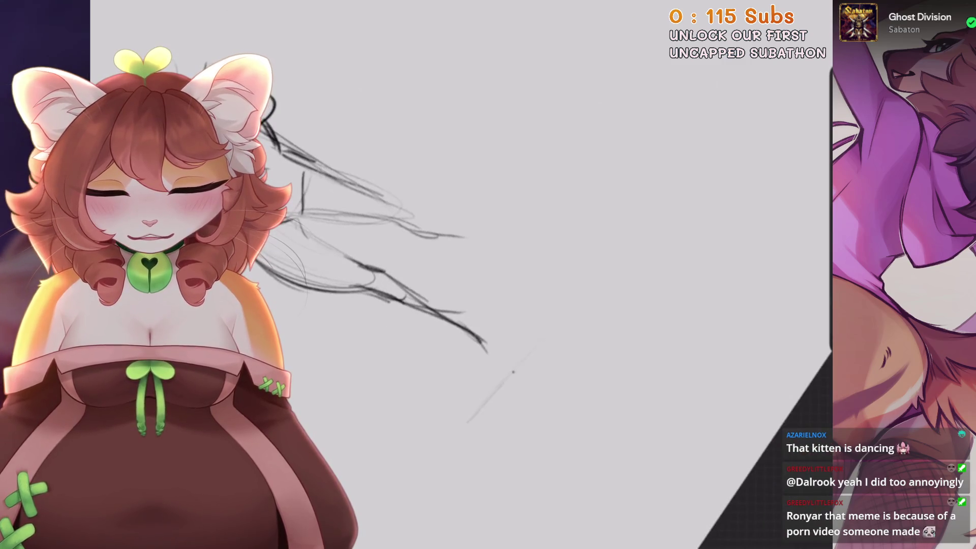
# Draw diagonal ground lines beneath the figure's feet, redoing the first attempt.
pyautogui.moveTo(511, 392); pyautogui.dragTo(363, 447)
pyautogui.hotkey('ctrl', 'z')
pyautogui.moveTo(599, 261); pyautogui.dragTo(425, 359)
pyautogui.moveTo(565, 285); pyautogui.dragTo(438, 364)
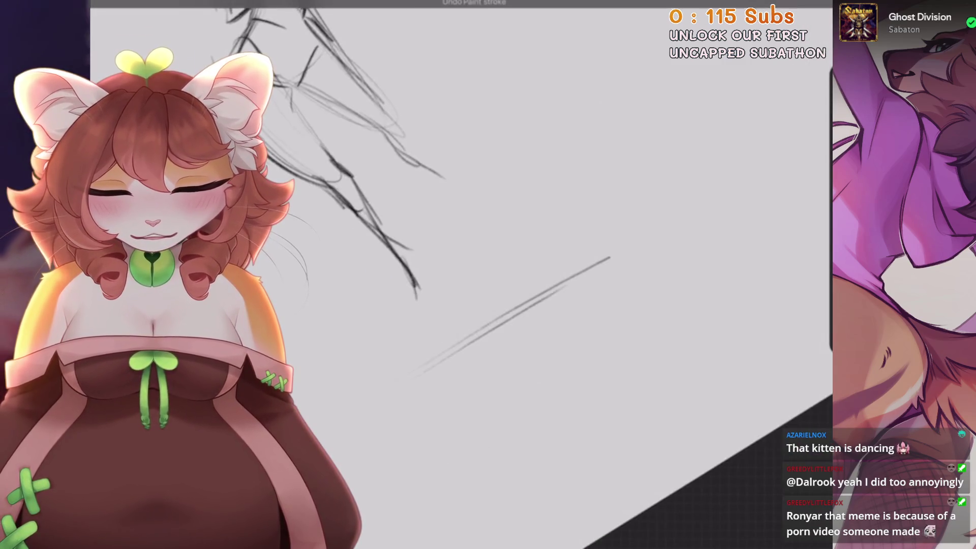
pyautogui.moveTo(450, 275)
pyautogui.mouseDown()
pyautogui.moveTo(503, 339)
pyautogui.moveTo(490, 404)
pyautogui.mouseUp()
pyautogui.hotkey('ctrl', '0')
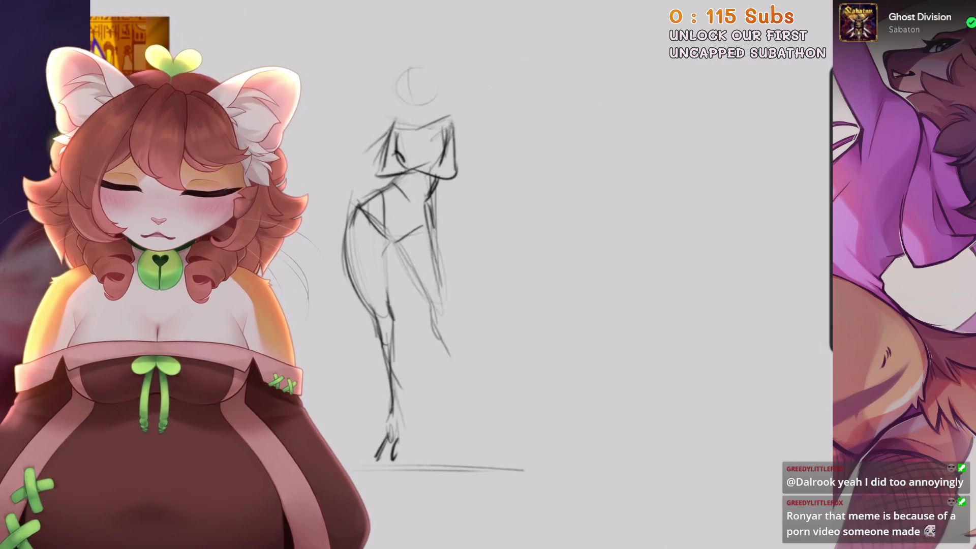
pyautogui.scroll(2, 343, 487)
# Darken the line down the left leg and redraw the left thigh outline.
pyautogui.moveTo(404, 252); pyautogui.dragTo(412, 400)
pyautogui.moveTo(407, 305)
pyautogui.mouseDown()
pyautogui.moveTo(437, 244)
pyautogui.moveTo(427, 284)
pyautogui.mouseUp()
pyautogui.moveTo(394, 163)
pyautogui.mouseDown()
pyautogui.moveTo(384, 297)
pyautogui.moveTo(508, 284)
pyautogui.mouseUp()
pyautogui.hotkey('ctrl', 'z')
pyautogui.hotkey('ctrl', 'z')
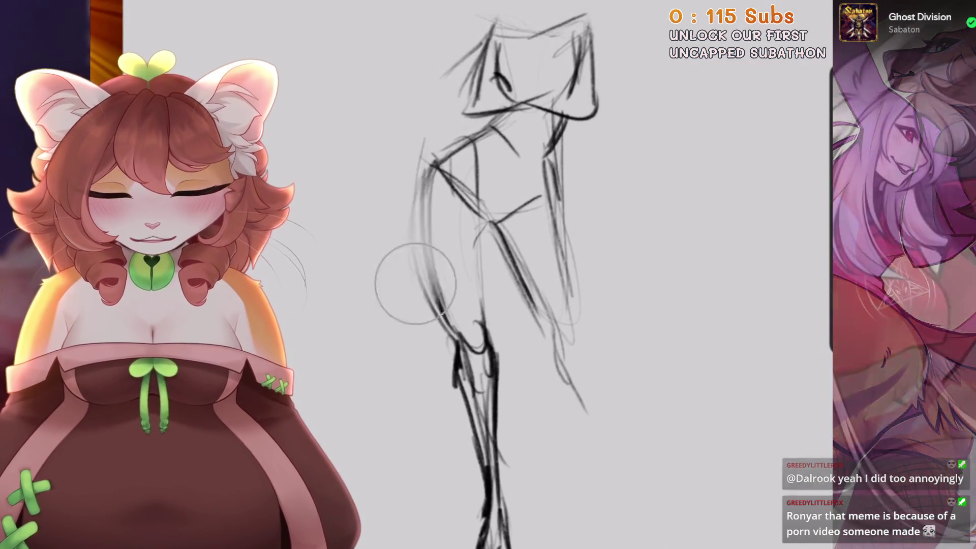
pyautogui.moveTo(432, 171); pyautogui.dragTo(465, 346)
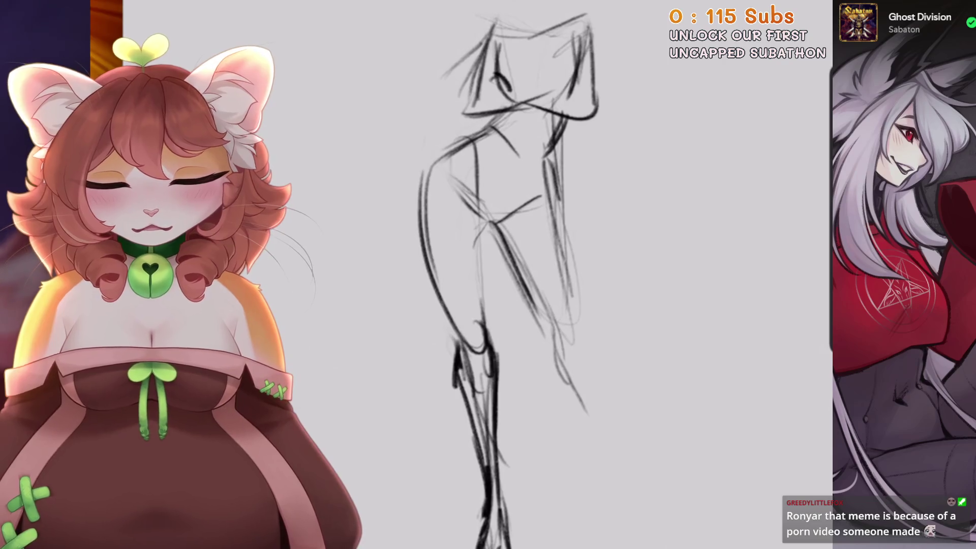
# Redraw the left thigh and inner-leg outlines and draw a ground line under the feet.
pyautogui.hotkey('ctrl', 'z')
pyautogui.moveTo(435, 163); pyautogui.dragTo(473, 327)
pyautogui.moveTo(490, 221); pyautogui.dragTo(478, 325)
pyautogui.moveTo(498, 492); pyautogui.dragTo(664, 493)
# Outline the right thigh and lower leg, redoing strokes down toward the foot.
pyautogui.moveTo(488, 173)
pyautogui.mouseDown()
pyautogui.moveTo(514, 282)
pyautogui.moveTo(496, 170)
pyautogui.mouseUp()
pyautogui.hotkey('ctrl', 'z')
pyautogui.hotkey('ctrl', 'z')
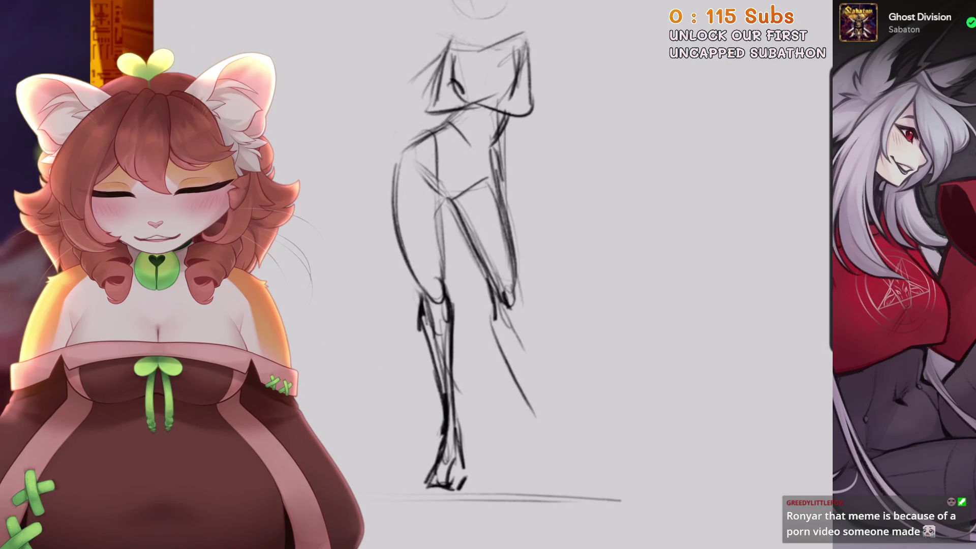
pyautogui.moveTo(524, 299); pyautogui.dragTo(510, 363)
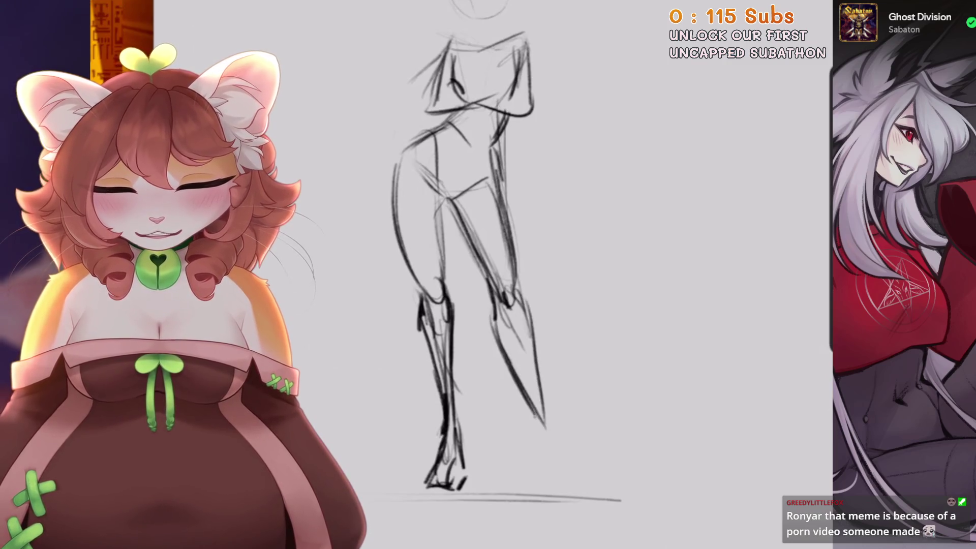
pyautogui.moveTo(447, 382); pyautogui.dragTo(462, 442)
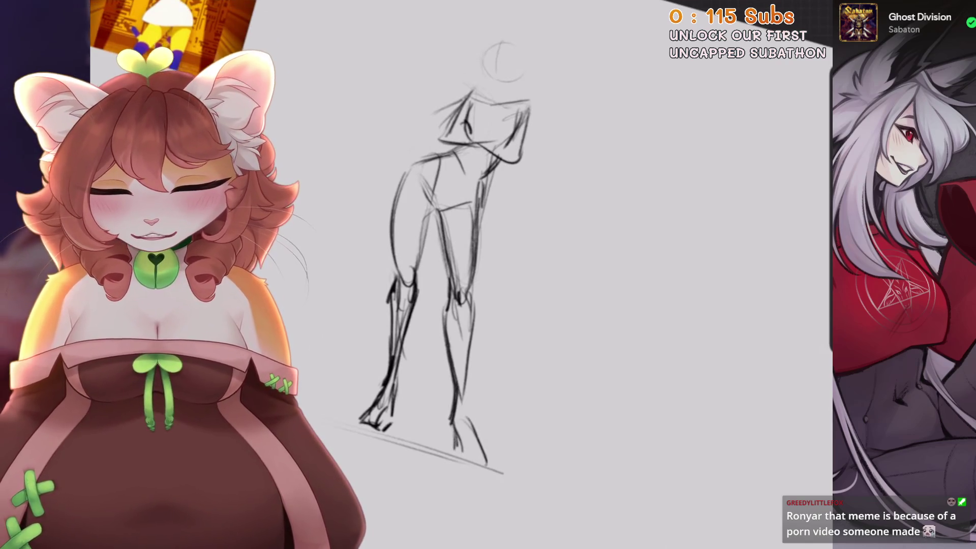
pyautogui.hotkey('ctrl', 'z')
pyautogui.hotkey('ctrl', 'z')
pyautogui.hotkey('ctrl', 'z')
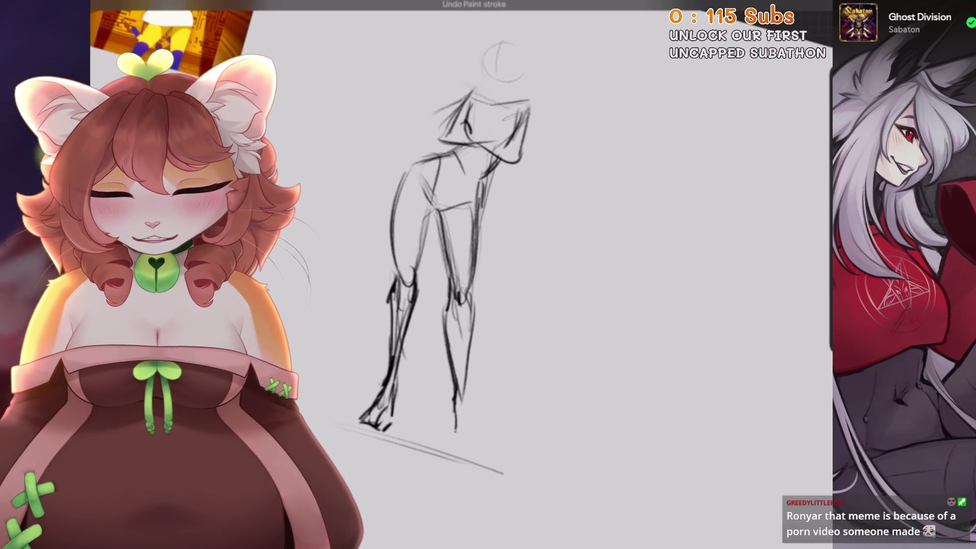
pyautogui.moveTo(460, 392); pyautogui.dragTo(451, 436)
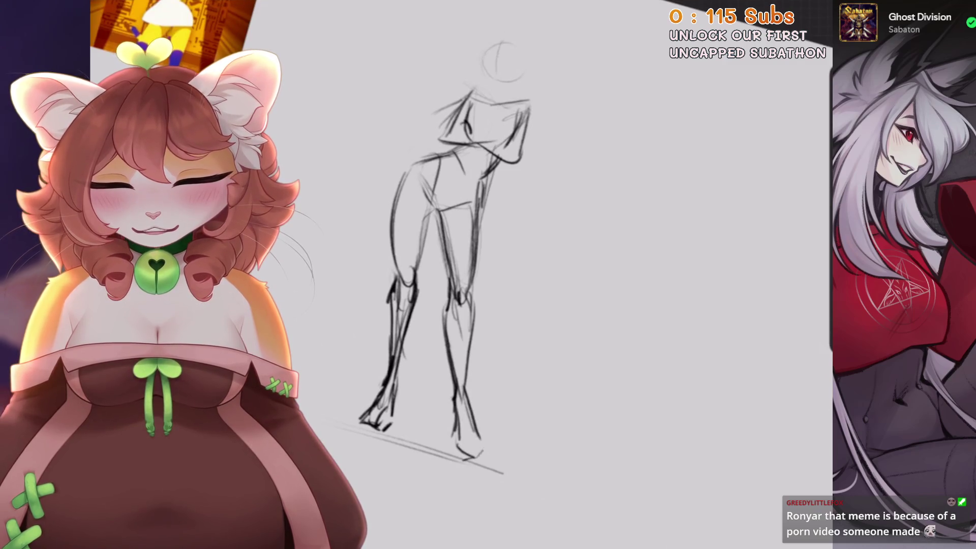
# Refine the right thigh line and add a stroke crossing the left thigh.
pyautogui.press('5')
pyautogui.moveTo(508, 237); pyautogui.dragTo(503, 321)
pyautogui.moveTo(506, 208); pyautogui.dragTo(500, 313)
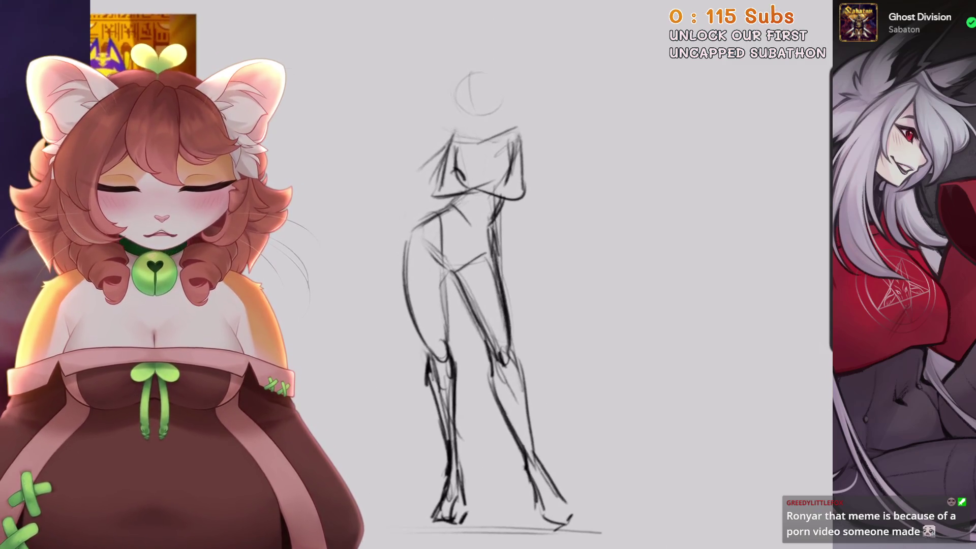
pyautogui.scroll(2, 554, 285)
pyautogui.scroll(-3, 579, 285)
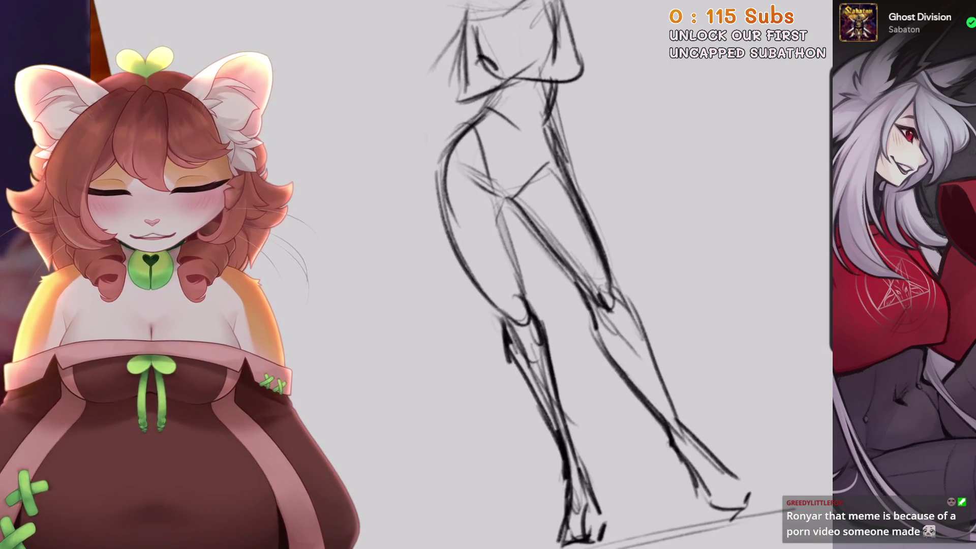
pyautogui.moveTo(462, 275); pyautogui.dragTo(385, 437)
pyautogui.scroll(-1, 554, 284)
pyautogui.hotkey('ctrl', 'z')
pyautogui.moveTo(486, 256); pyautogui.dragTo(421, 329)
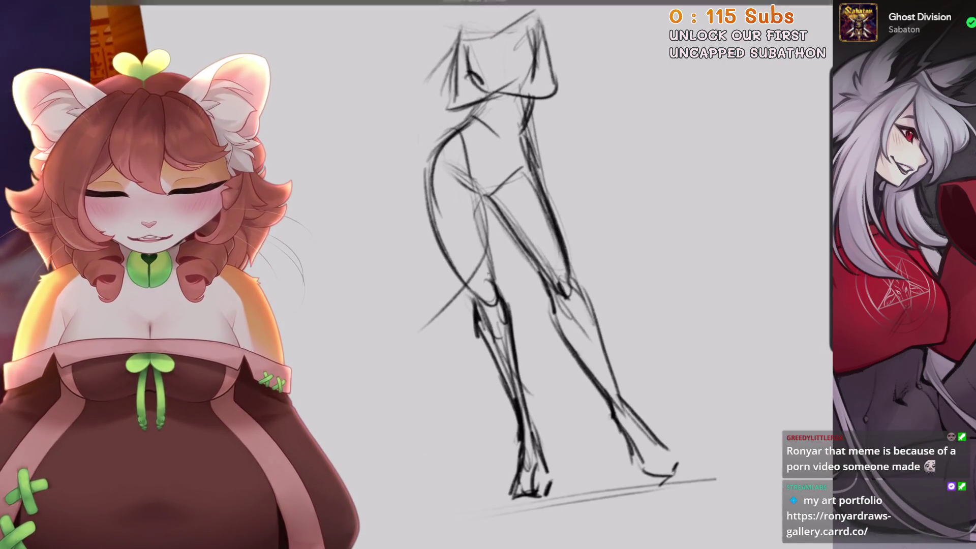
pyautogui.scroll(-1, 554, 285)
# Sketch the long looping tail curving from the hip around the legs.
pyautogui.moveTo(422, 274); pyautogui.dragTo(503, 364)
pyautogui.hotkey('ctrl', 'z')
pyautogui.moveTo(531, 304); pyautogui.dragTo(478, 358)
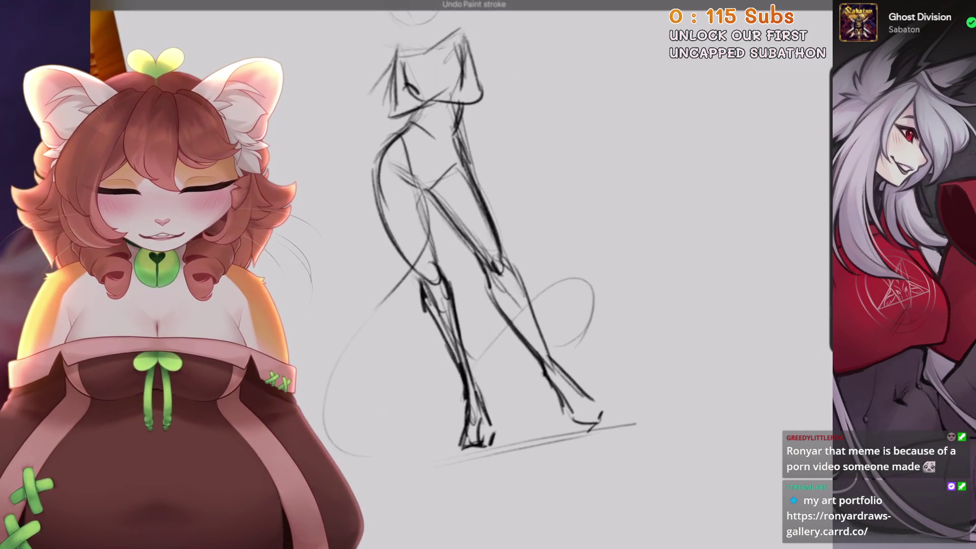
pyautogui.scroll(-3, 488, 275)
pyautogui.scroll(2, 488, 275)
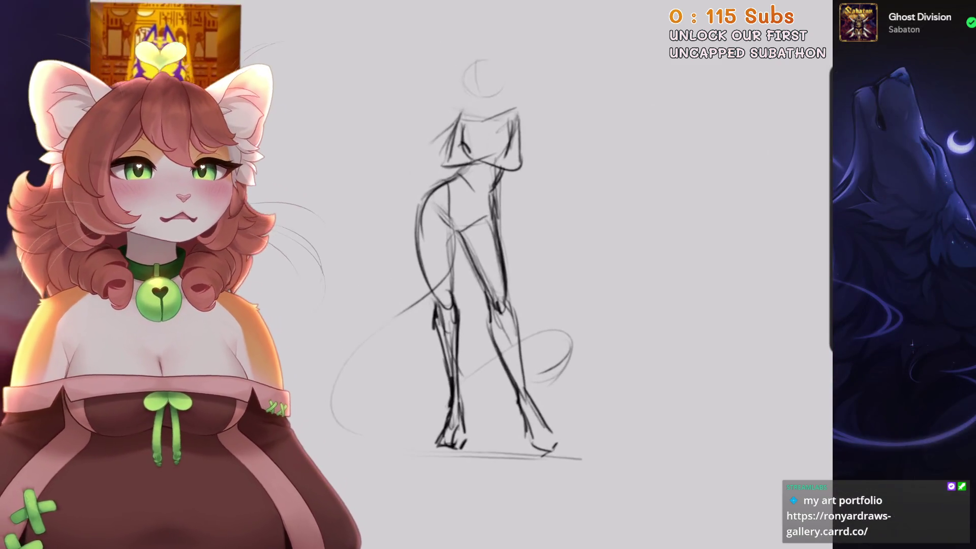
pyautogui.scroll(3, 488, 274)
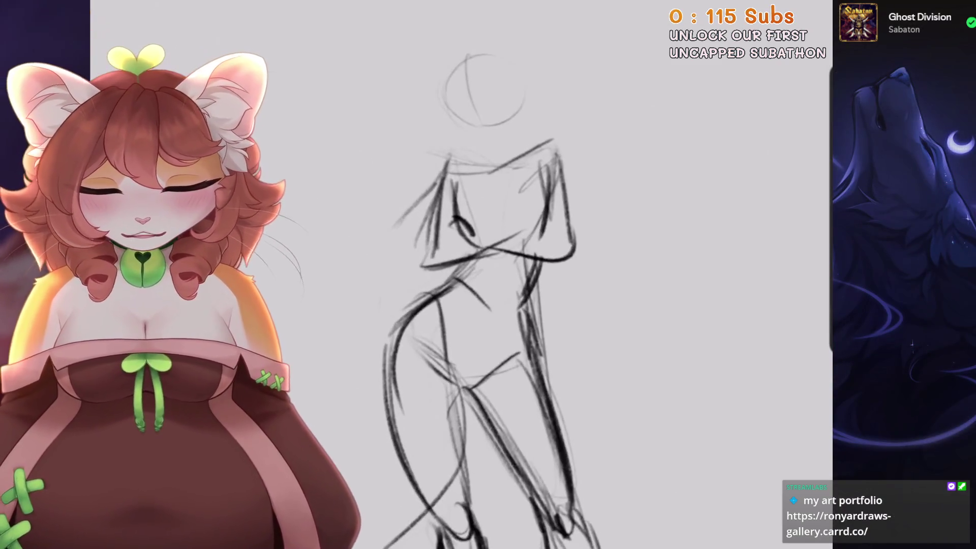
# Glance through the brush library and close it, keeping the current pencil.
pyautogui.scroll(-2, 488, 275)
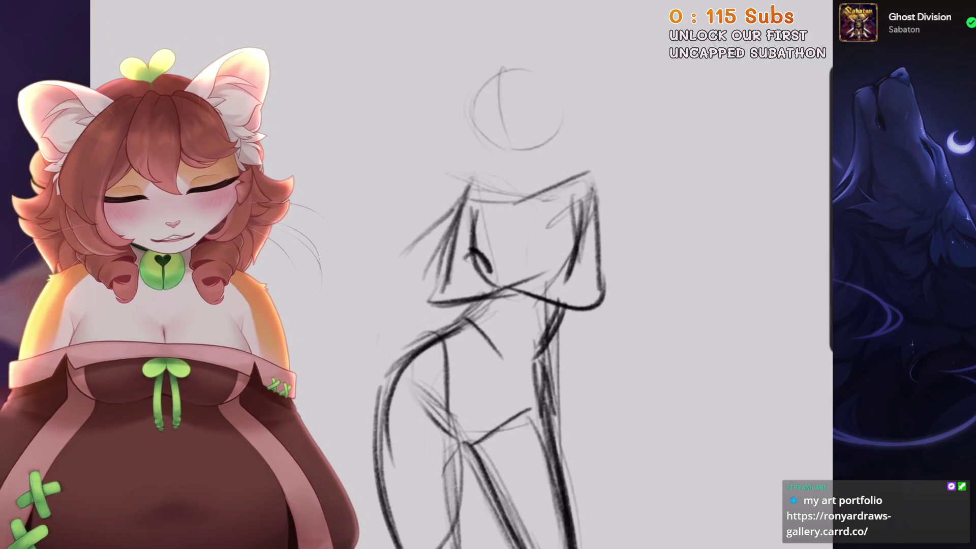
pyautogui.scroll(-2, 488, 275)
pyautogui.scroll(-3, 488, 274)
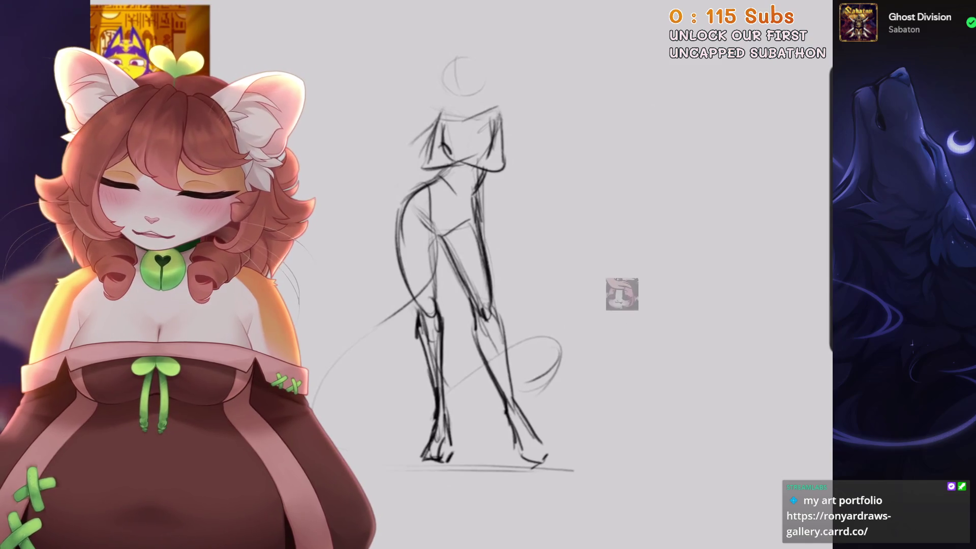
pyautogui.scroll(3, 488, 204)
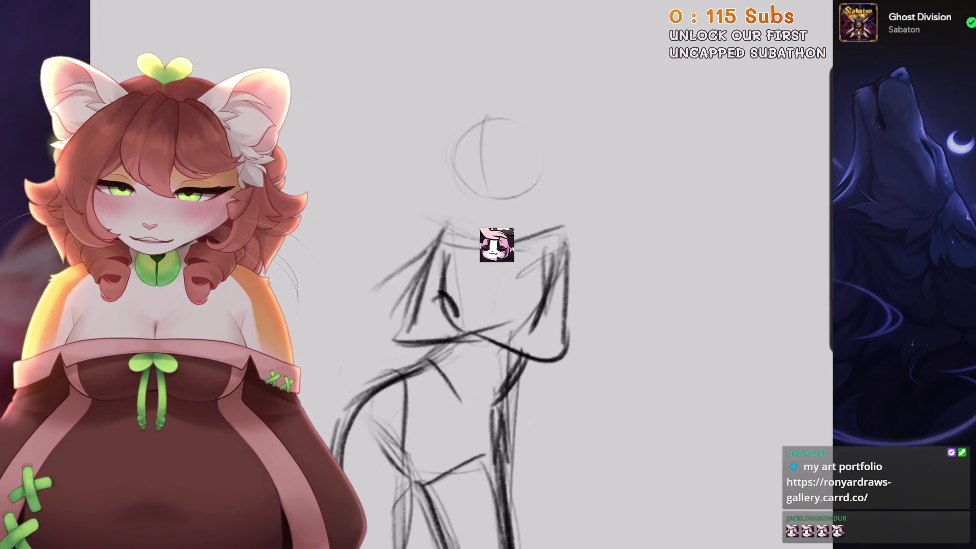
pyautogui.scroll(3, 508, 204)
pyautogui.click(808, 10)
pyautogui.click(562, 220)
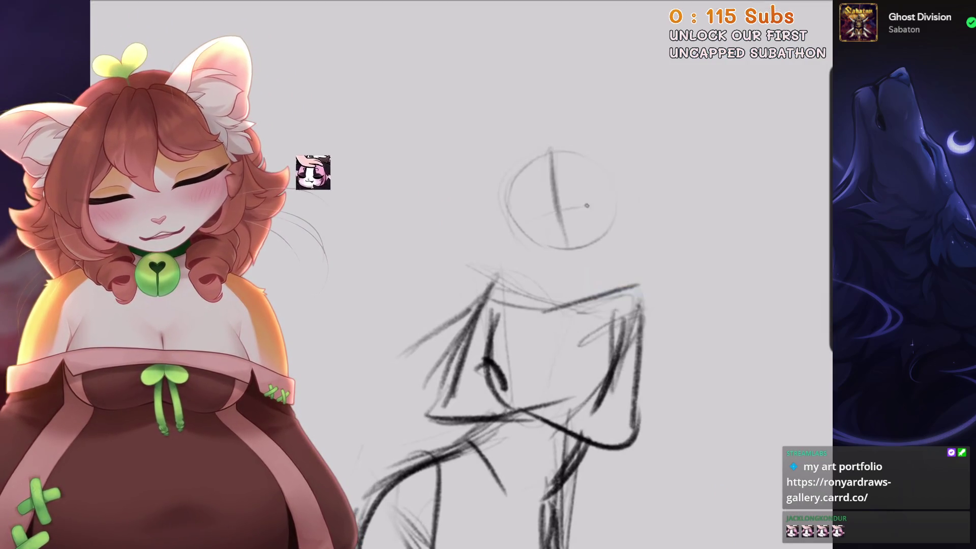
pyautogui.scroll(-5, 488, 254)
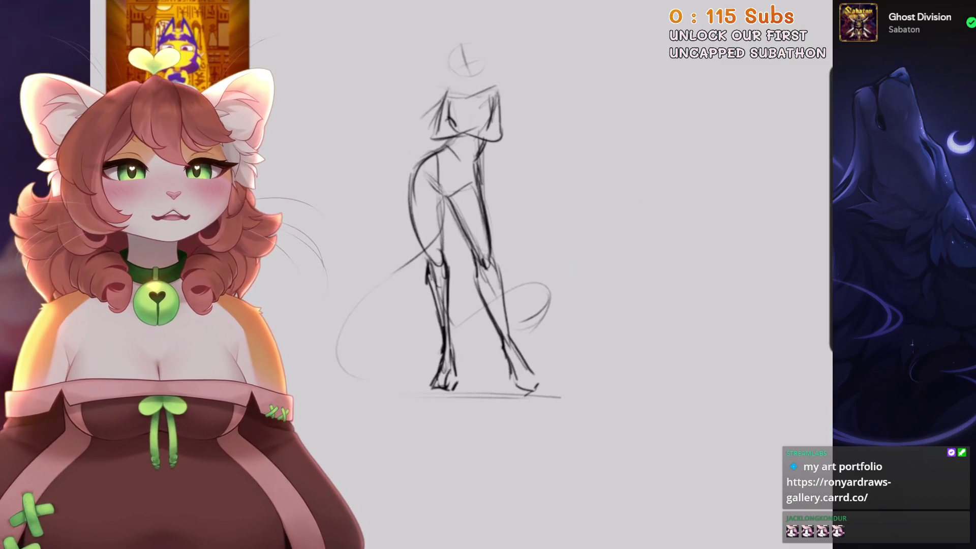
pyautogui.scroll(3, 504, 294)
# Rough in the crossed-arm lines across the torso and remove stray lower-body strokes.
pyautogui.moveTo(476, 276)
pyautogui.mouseDown()
pyautogui.moveTo(564, 277)
pyautogui.moveTo(559, 185)
pyautogui.mouseUp()
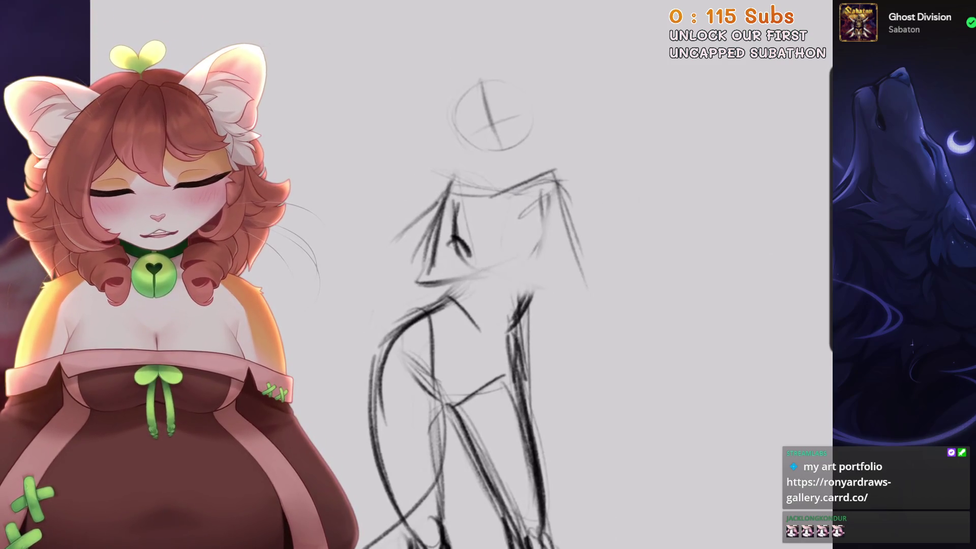
pyautogui.hotkey('ctrl', 'z')
pyautogui.hotkey('ctrl', 'z')
pyautogui.moveTo(557, 184)
pyautogui.mouseDown()
pyautogui.moveTo(572, 297)
pyautogui.moveTo(612, 407)
pyautogui.mouseUp()
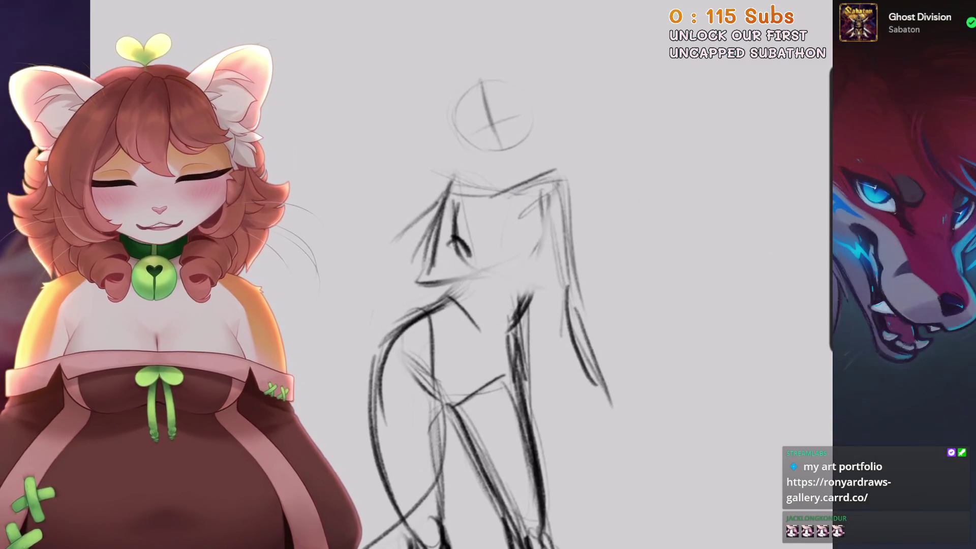
pyautogui.hotkey('ctrl', 'z')
pyautogui.hotkey('ctrl', 'z')
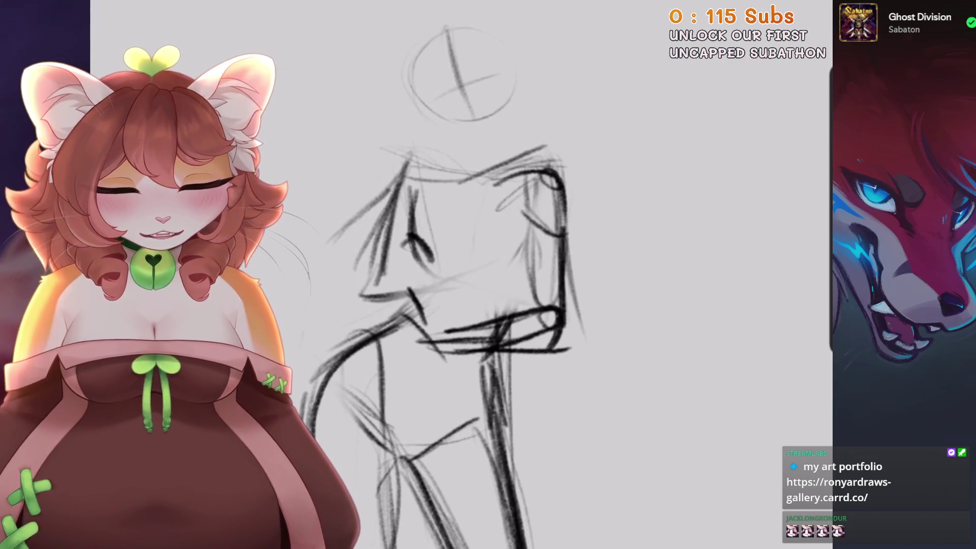
# Redraw the curved crossed-arm lines, discarding the bad forearm strokes.
pyautogui.hotkey('ctrl', 'z')
pyautogui.moveTo(427, 175); pyautogui.dragTo(480, 192)
pyautogui.moveTo(437, 173); pyautogui.dragTo(414, 246)
pyautogui.moveTo(420, 233); pyautogui.dragTo(452, 224)
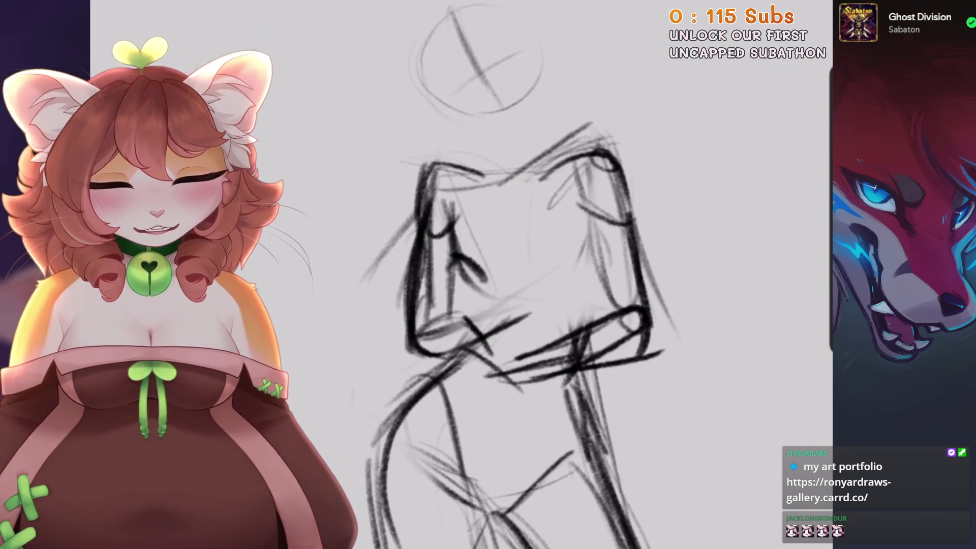
pyautogui.hotkey('ctrl', 'z')
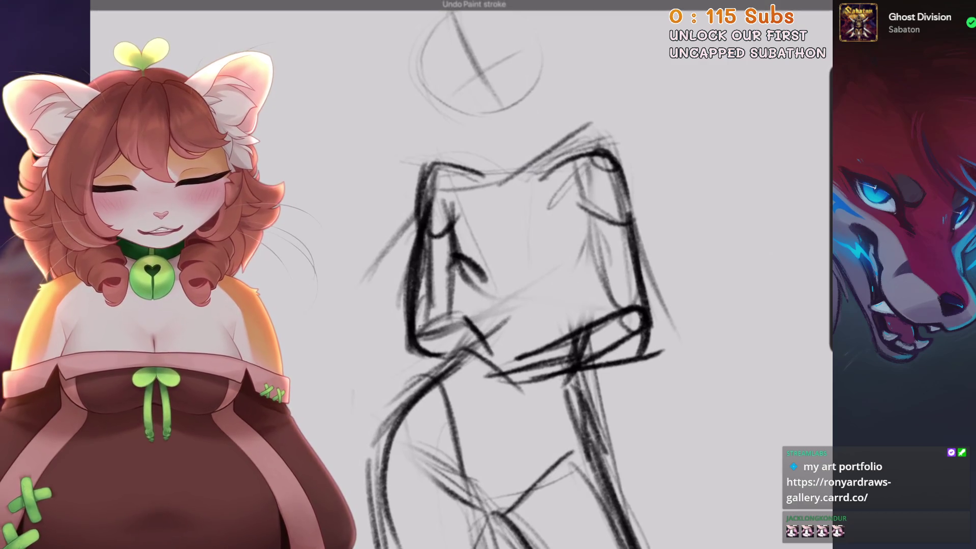
pyautogui.hotkey('ctrl', 'z')
pyautogui.moveTo(466, 319)
pyautogui.mouseDown()
pyautogui.moveTo(590, 295)
pyautogui.moveTo(607, 228)
pyautogui.mouseUp()
pyautogui.hotkey('ctrl', 'z')
pyautogui.hotkey('ctrl', 'z')
pyautogui.hotkey('ctrl', 'z')
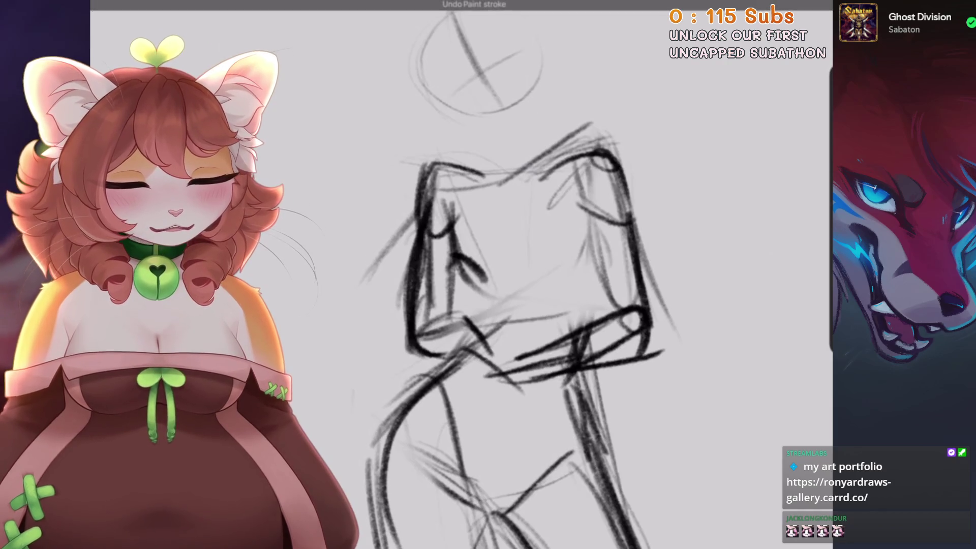
pyautogui.scroll(-1, 483, 279)
pyautogui.hotkey('ctrl', 'z')
pyautogui.scroll(-3, 483, 280)
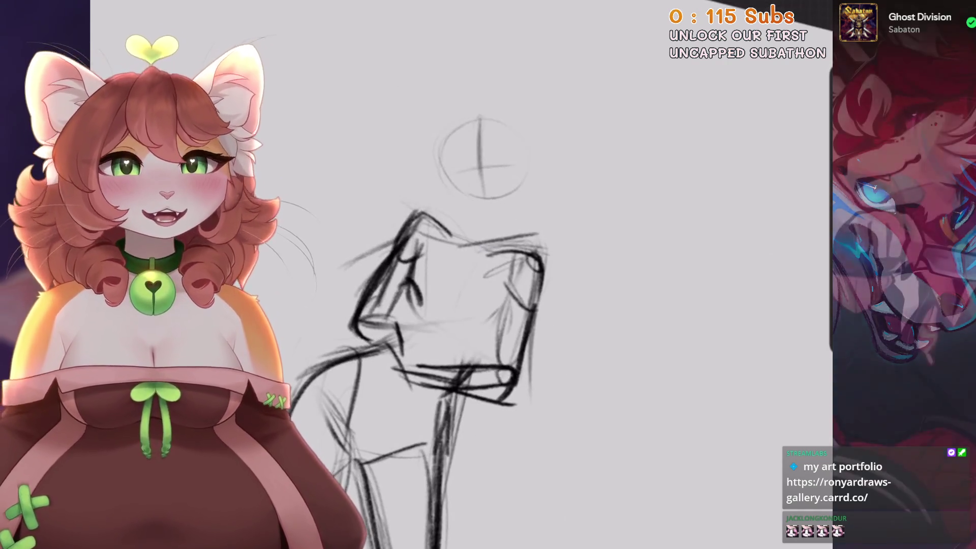
pyautogui.scroll(3, 473, 305)
# Darken the left edge of the crossed-arms block and switch to Selection.
pyautogui.moveTo(421, 175); pyautogui.dragTo(404, 340)
pyautogui.moveTo(448, 205); pyautogui.dragTo(435, 304)
pyautogui.scroll(-4, 473, 280)
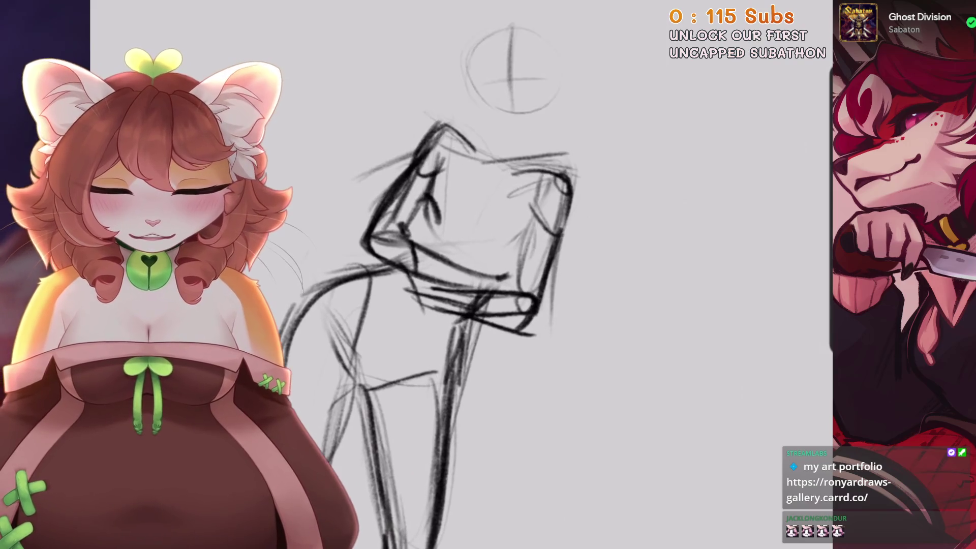
pyautogui.press('s')
pyautogui.scroll(1, 472, 279)
pyautogui.scroll(-3, 472, 279)
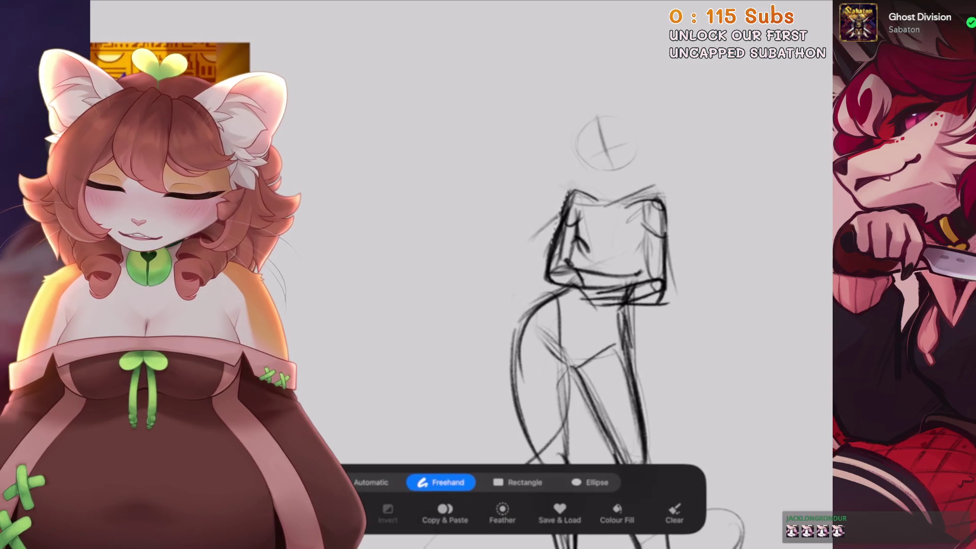
# Lasso the shoulders and crossed arms and rotate them counterclockwise.
pyautogui.scroll(2, 508, 305)
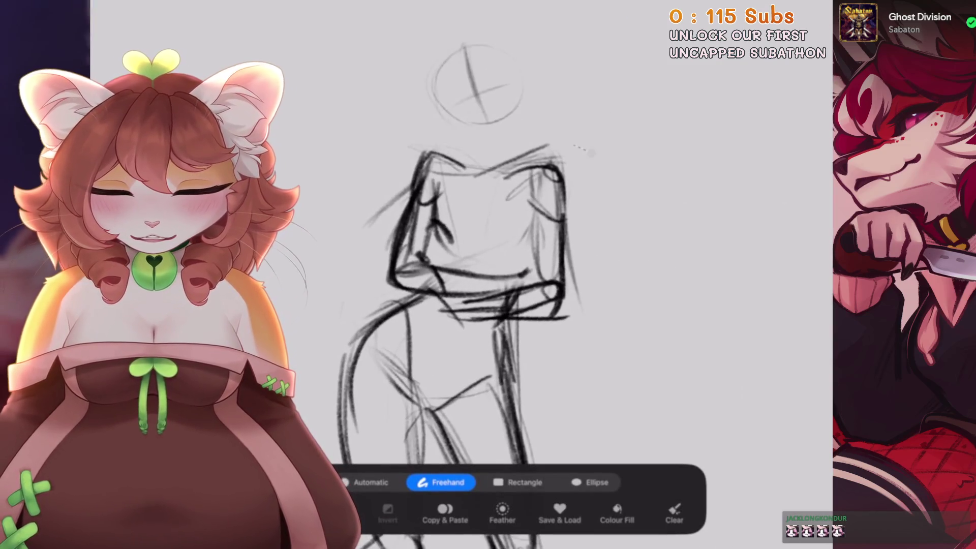
pyautogui.moveTo(384, 202); pyautogui.dragTo(592, 152)
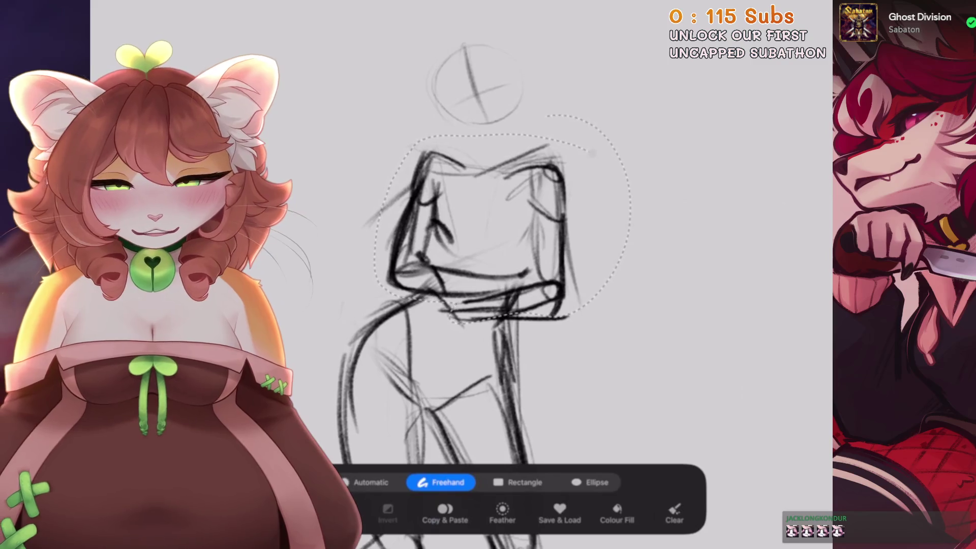
pyautogui.press('v')
pyautogui.moveTo(491, 120); pyautogui.dragTo(456, 120)
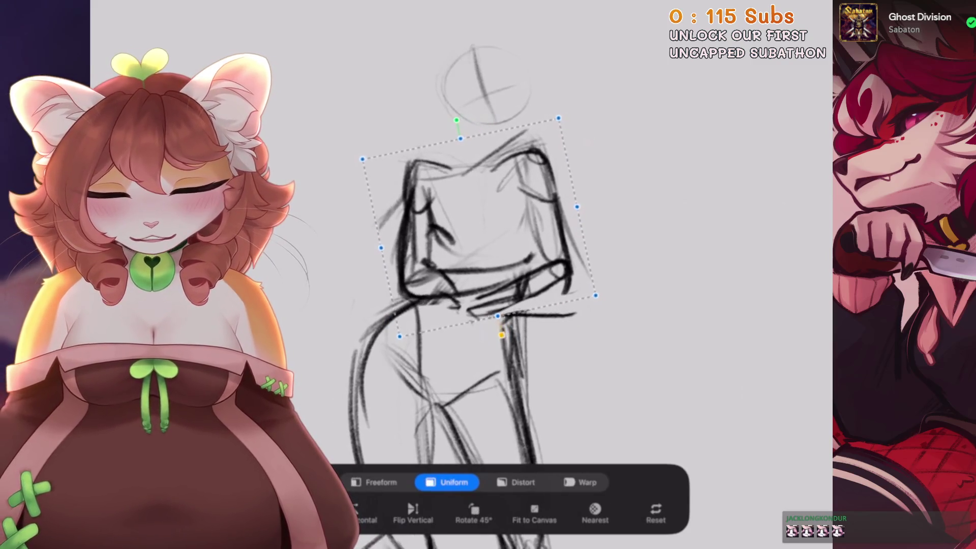
# Lasso the head circle and move it down closer to the shoulders.
pyautogui.press('s')
pyautogui.moveTo(445, 12); pyautogui.dragTo(432, 135)
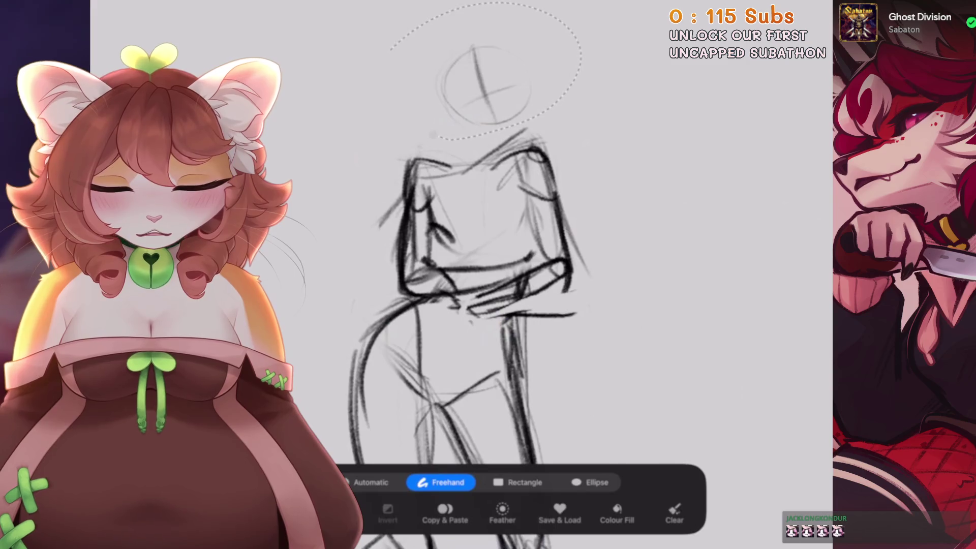
pyautogui.press('v')
pyautogui.moveTo(485, 77)
pyautogui.mouseDown()
pyautogui.moveTo(424, 120)
pyautogui.moveTo(440, 111)
pyautogui.mouseUp()
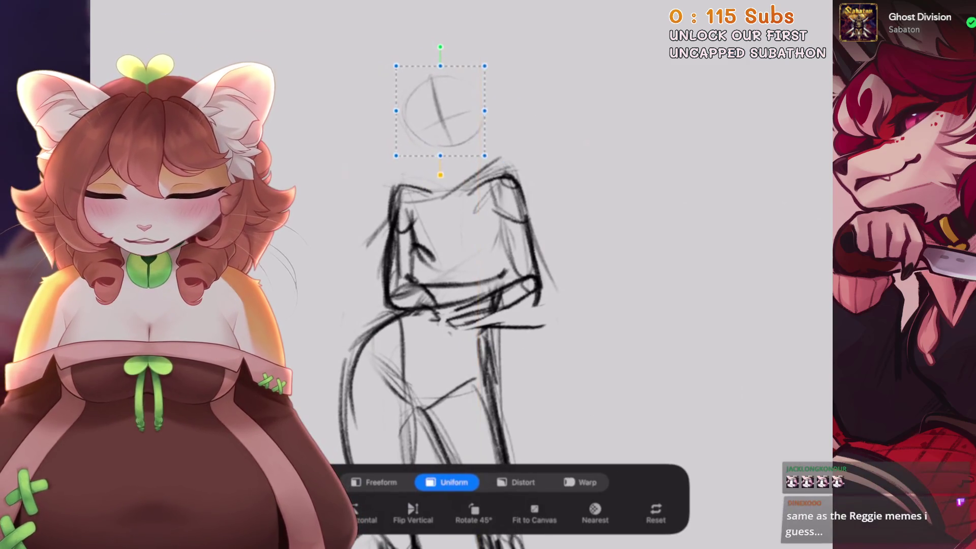
pyautogui.press('v')
# Undo the last stroke on the sketch.
pyautogui.scroll(2, 509, 305)
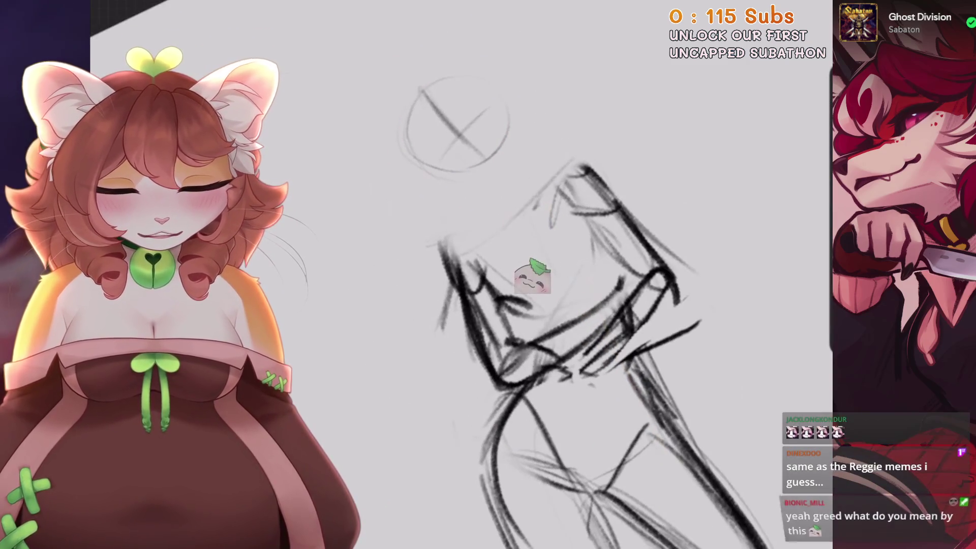
pyautogui.press('5')
pyautogui.scroll(2, 532, 224)
pyautogui.scroll(-3, 532, 223)
pyautogui.scroll(3, 526, 168)
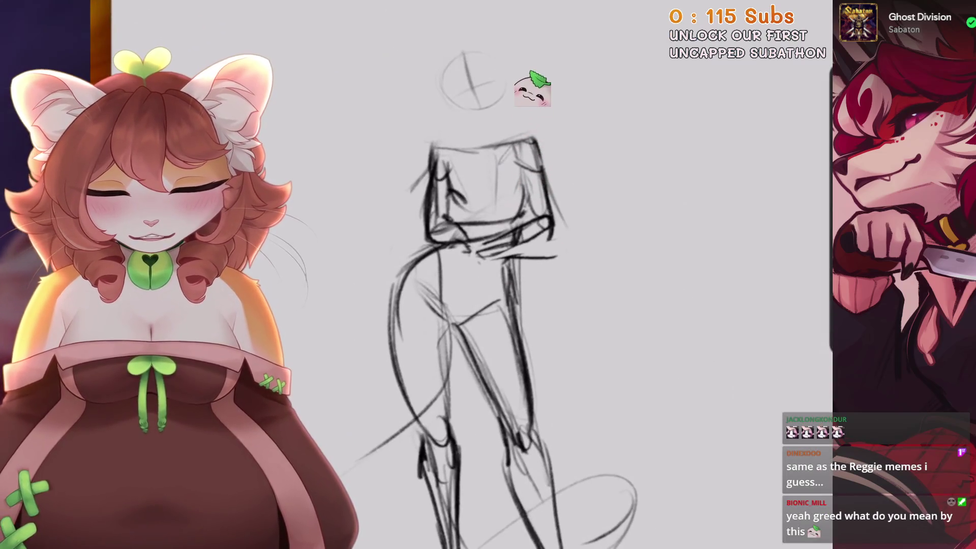
pyautogui.hotkey('ctrl', 'z')
pyautogui.scroll(-3, 488, 305)
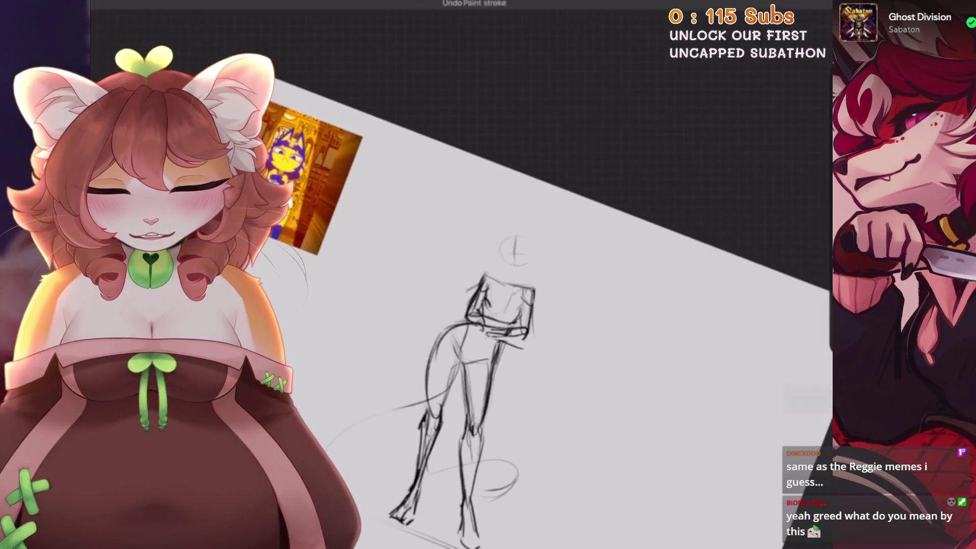
# Switch to a pencil from the Sketching brush category.
pyautogui.scroll(5, 503, 356)
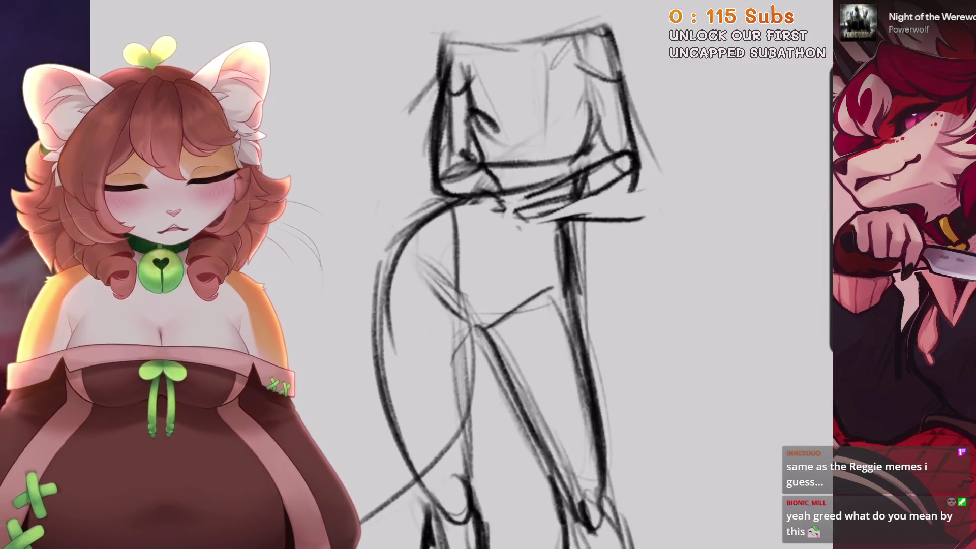
pyautogui.scroll(2, 483, 274)
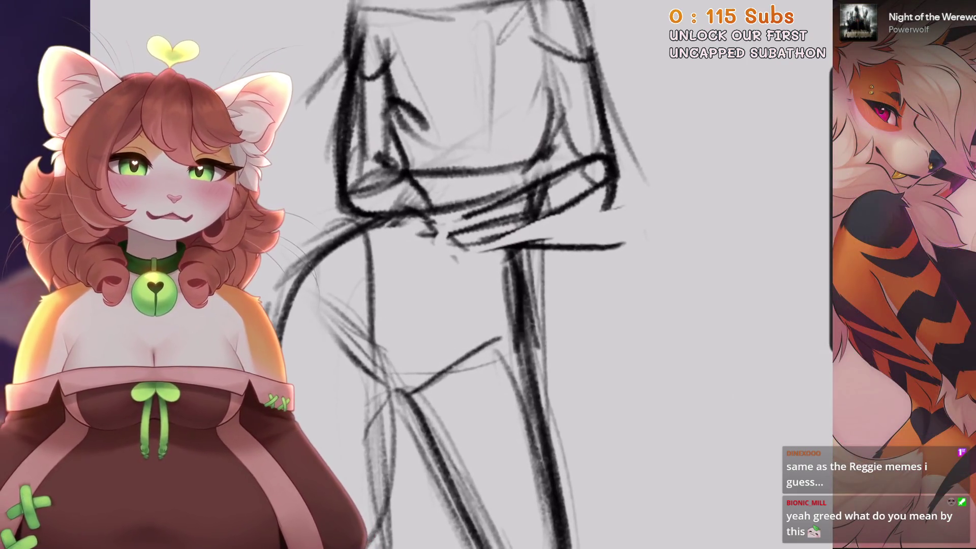
pyautogui.press('b')
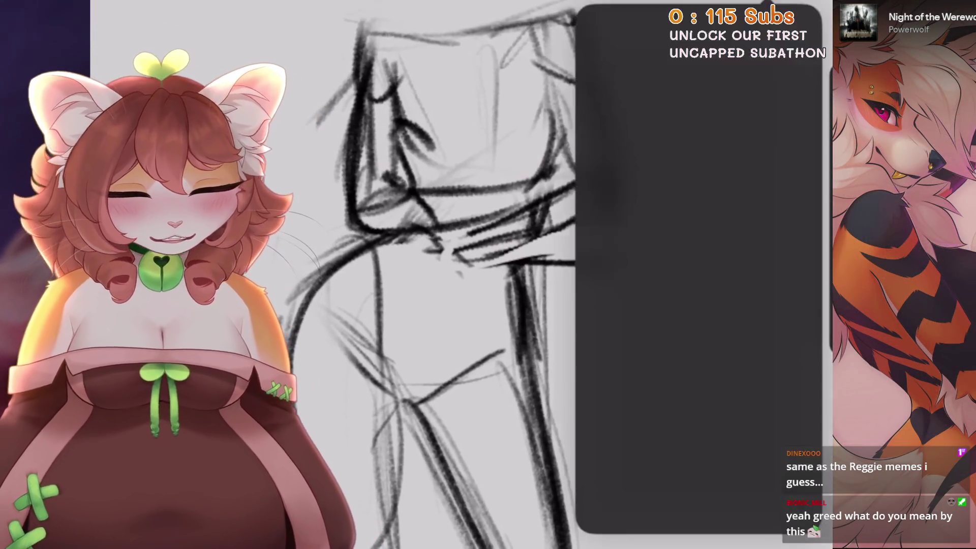
pyautogui.scroll(2, 622, 285)
pyautogui.click(622, 97)
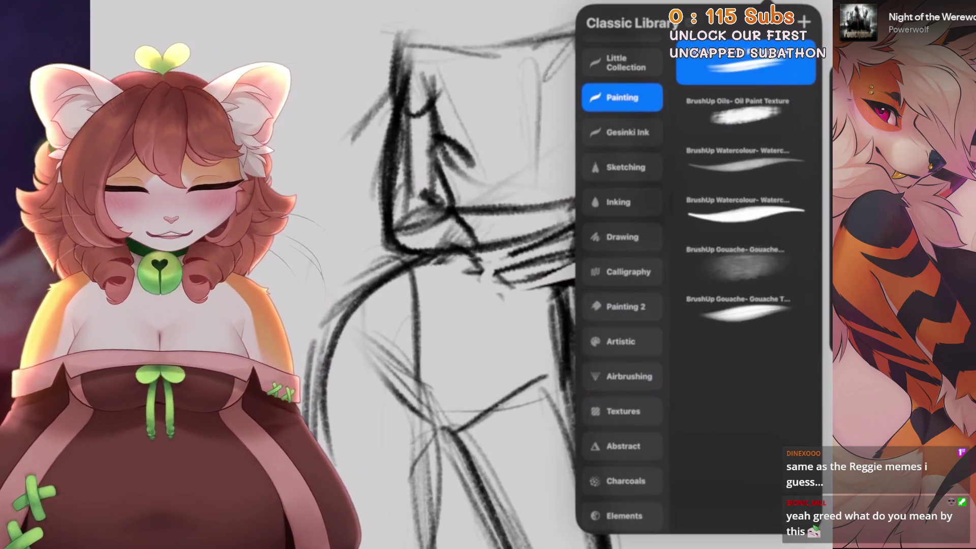
pyautogui.click(622, 202)
pyautogui.click(622, 168)
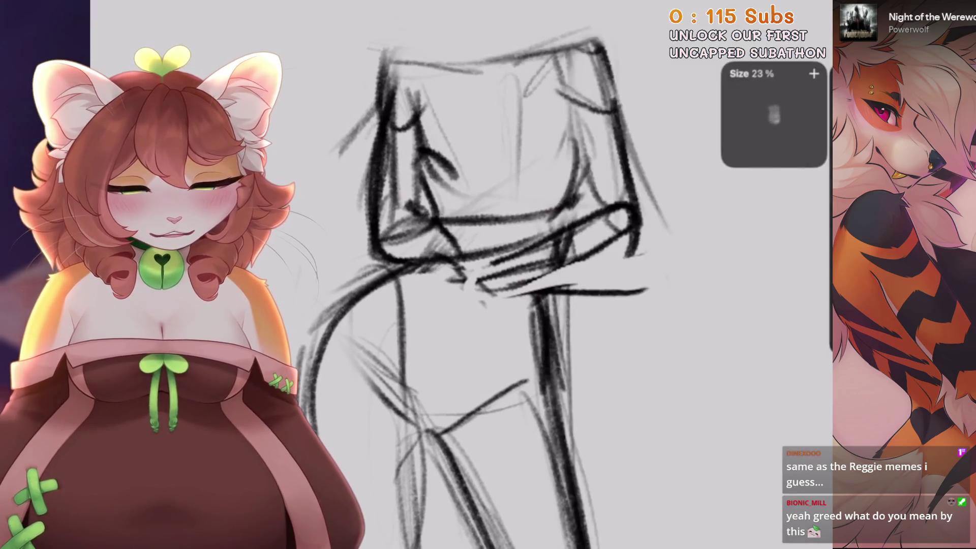
pyautogui.scroll(-1, 493, 285)
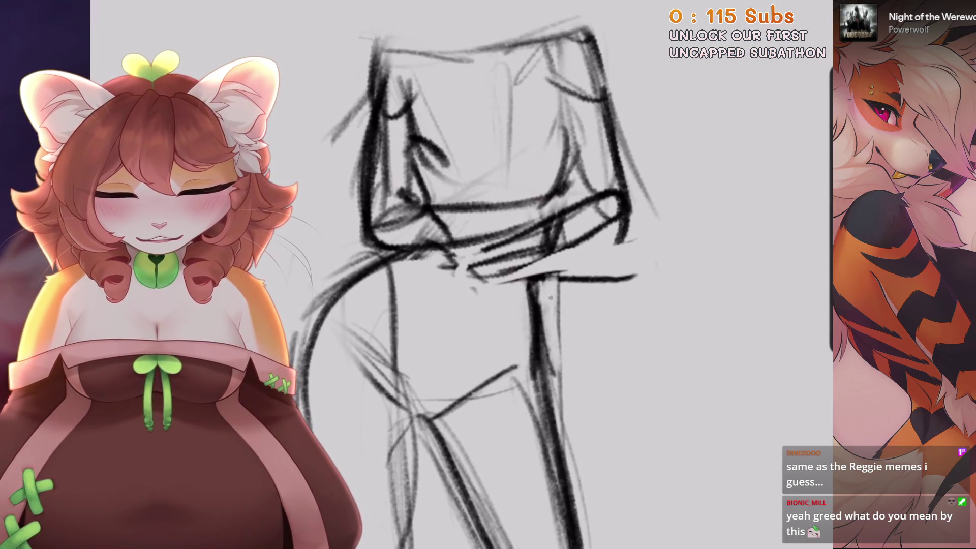
# Retrace the crossed arms, ending with a short stroke on their right edge.
pyautogui.moveTo(451, 301); pyautogui.dragTo(432, 275)
pyautogui.moveTo(615, 178)
pyautogui.mouseDown()
pyautogui.moveTo(559, 218)
pyautogui.moveTo(539, 284)
pyautogui.moveTo(452, 318)
pyautogui.moveTo(407, 269)
pyautogui.mouseUp()
pyautogui.hotkey('ctrl', 'z')
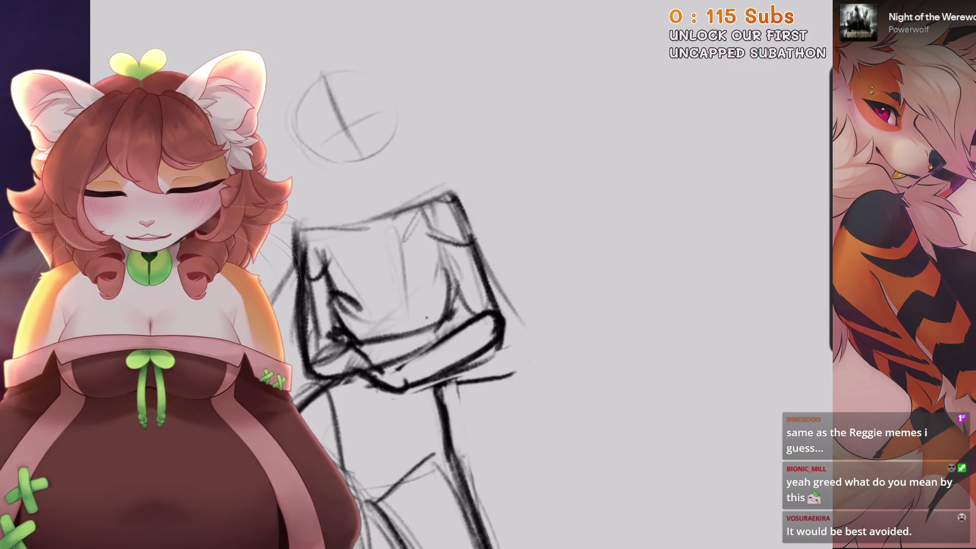
pyautogui.hotkey('ctrl', 'z')
pyautogui.moveTo(430, 325); pyautogui.dragTo(452, 267)
pyautogui.hotkey('ctrl', 'z')
pyautogui.moveTo(451, 304); pyautogui.dragTo(460, 259)
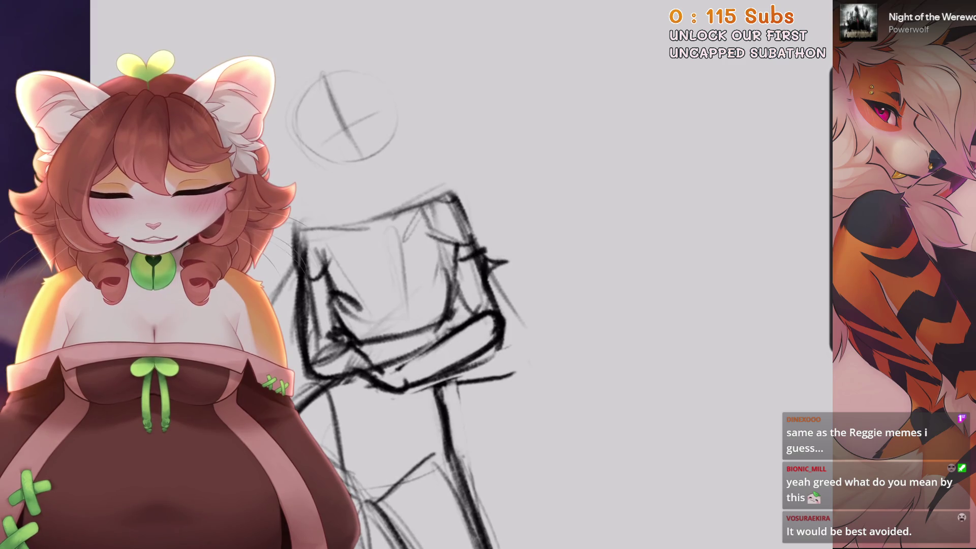
# Dismiss the low battery alert.
pyautogui.scroll(-5, 512, 258)
pyautogui.scroll(6, 512, 257)
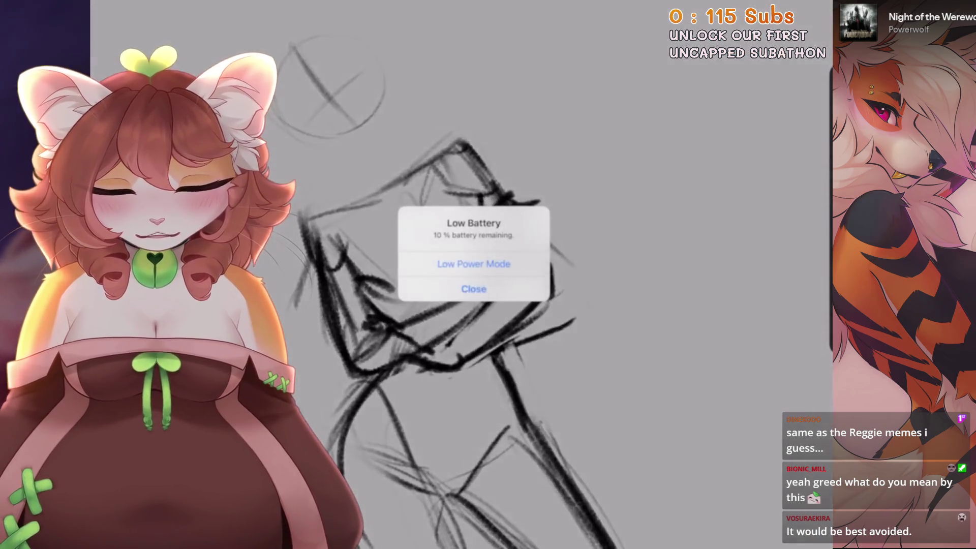
pyautogui.click(473, 285)
pyautogui.scroll(-5, 457, 244)
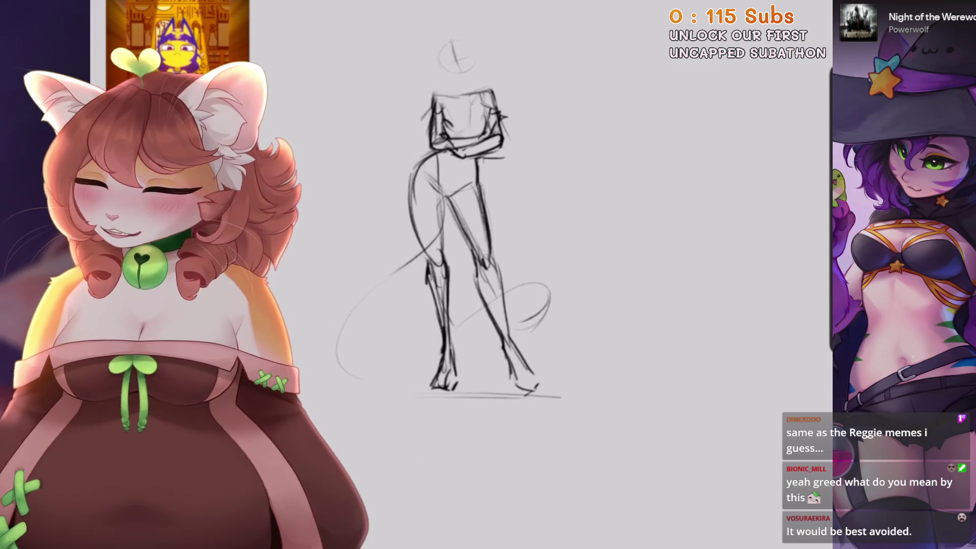
pyautogui.scroll(2, 503, 219)
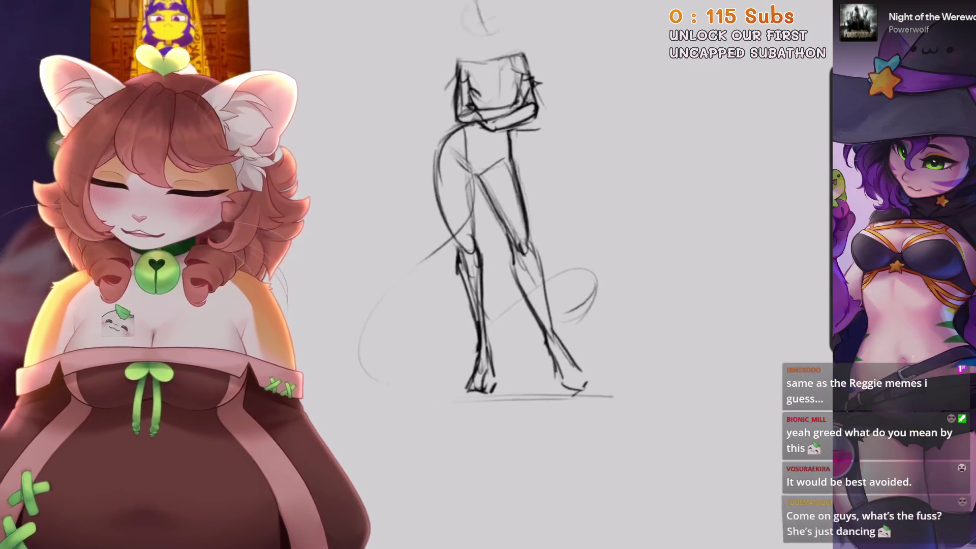
# Freehand-select the hips, legs and tail, rescale them uniformly, and undo a stray stroke.
pyautogui.press('s')
pyautogui.moveTo(559, 184); pyautogui.dragTo(491, 127)
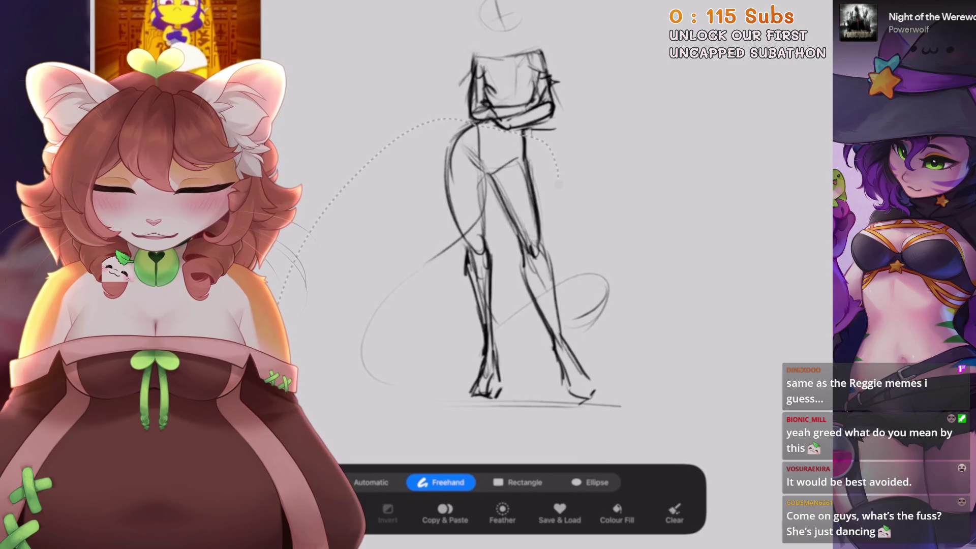
pyautogui.press('v')
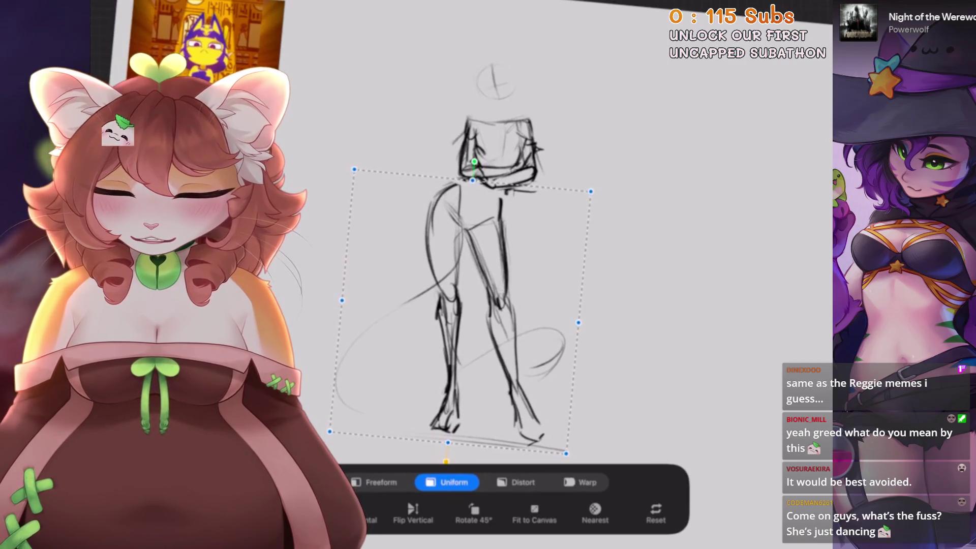
pyautogui.press('b')
pyautogui.scroll(3, 508, 254)
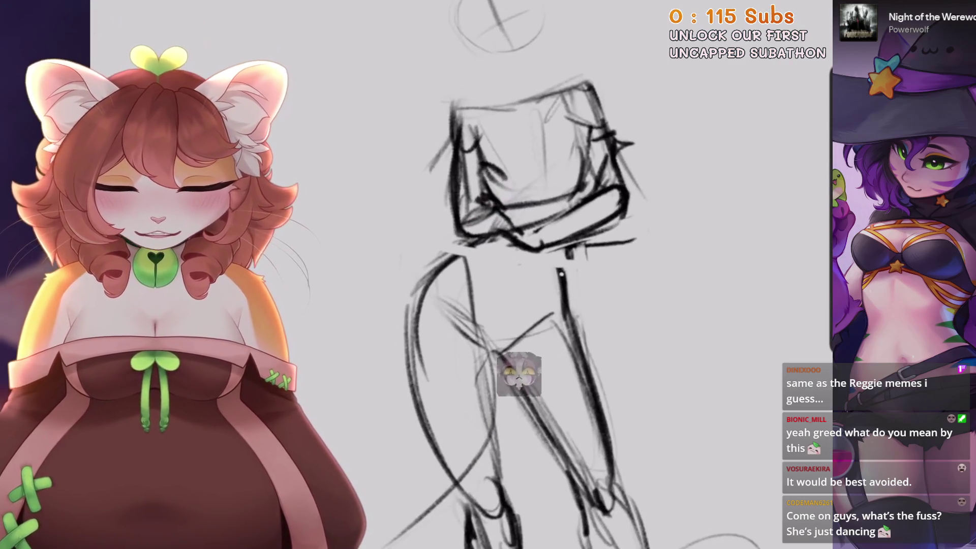
pyautogui.hotkey('ctrl', 'z')
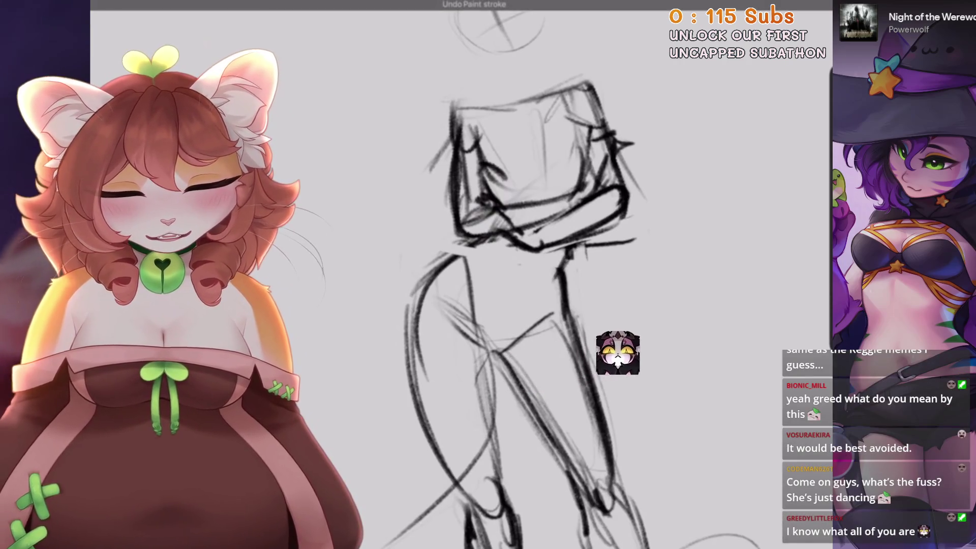
pyautogui.scroll(-3, 666, 338)
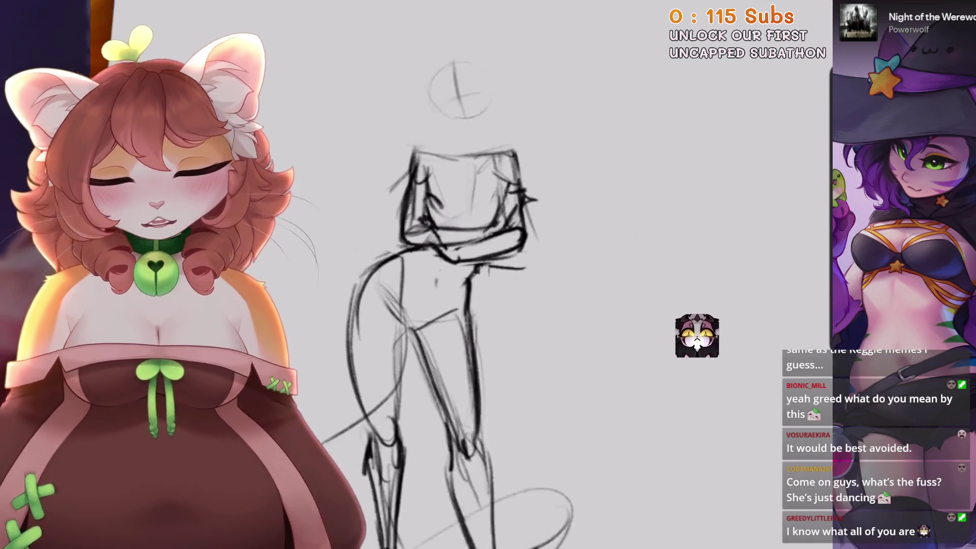
pyautogui.scroll(1, 732, 327)
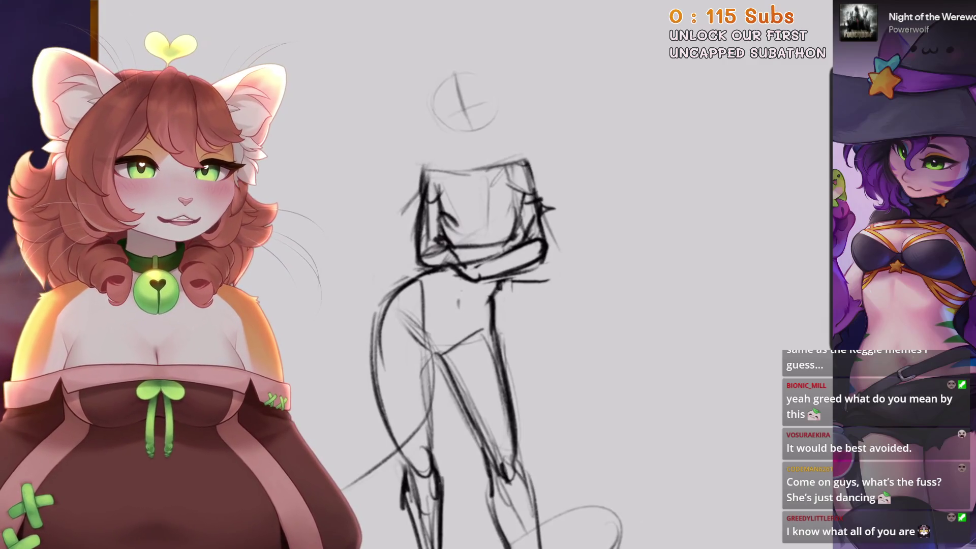
pyautogui.scroll(3, 444, 38)
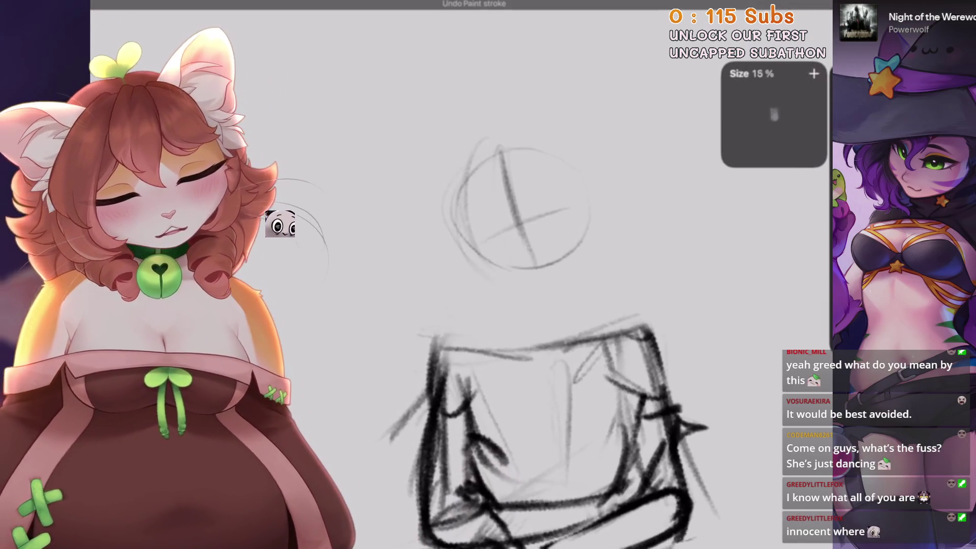
# Remove the stray strokes inside the head circle and at the cross centre.
pyautogui.scroll(-2, 483, 356)
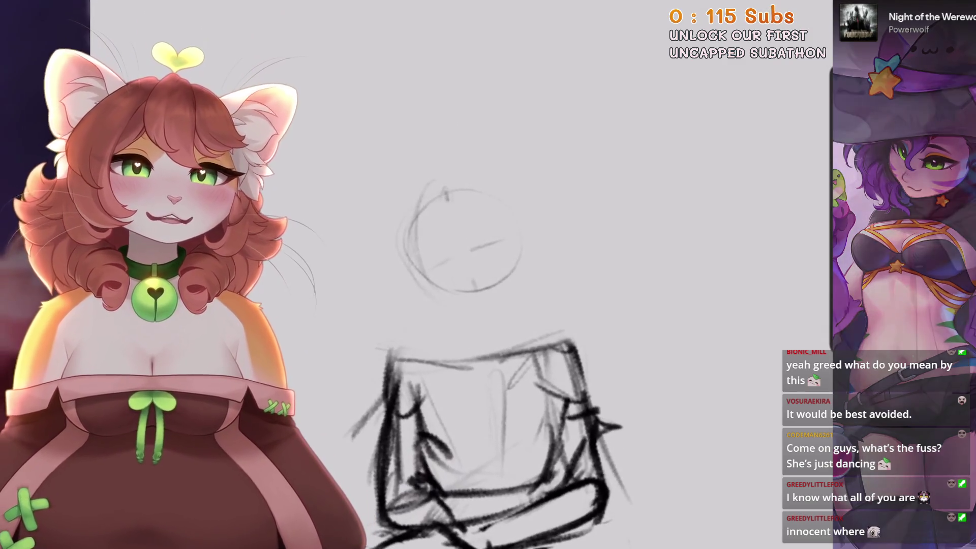
pyautogui.hotkey('ctrl', 'z')
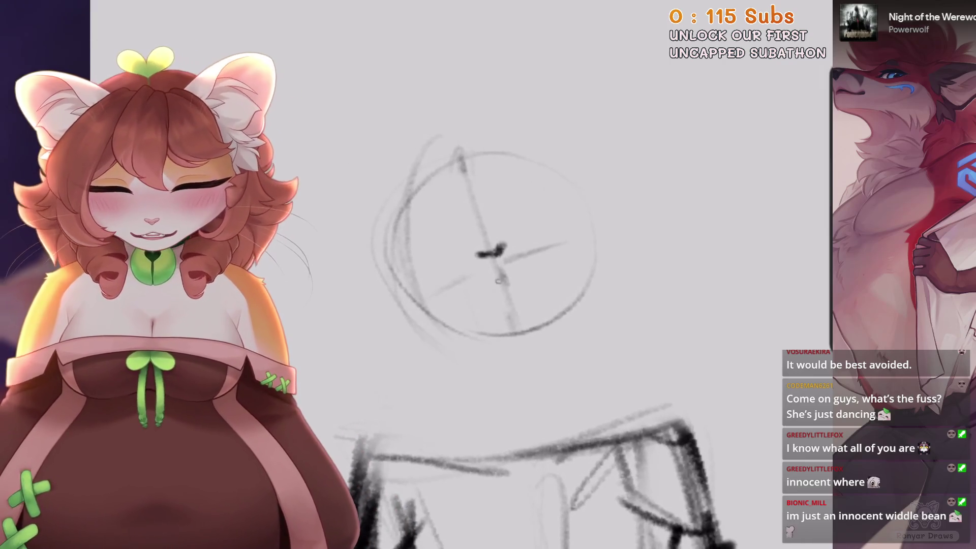
pyautogui.hotkey('ctrl', 'z')
pyautogui.hotkey('ctrl', 'z')
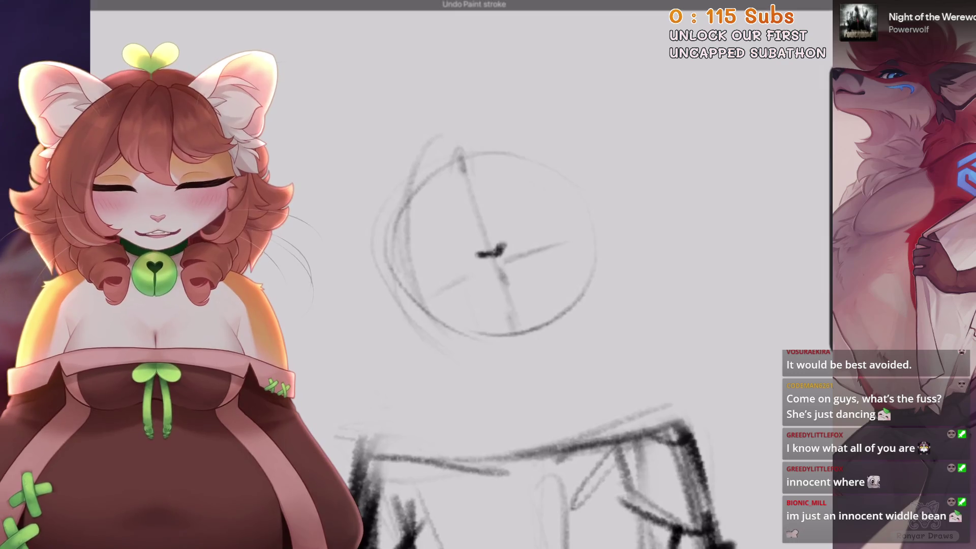
pyautogui.hotkey('ctrl', 'z')
pyautogui.hotkey('ctrl', 'z')
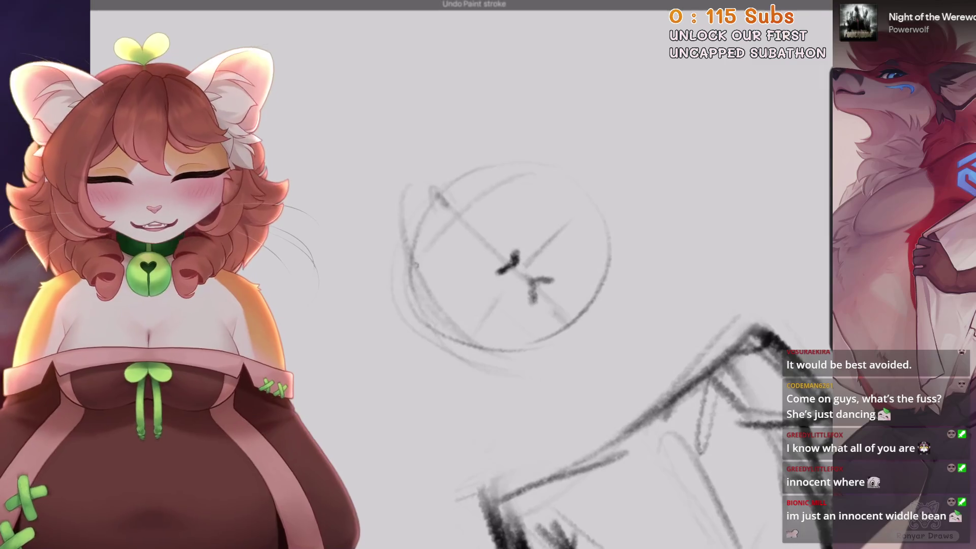
# Redraw a thicker brow stroke across the head's upper part.
pyautogui.moveTo(467, 206); pyautogui.dragTo(407, 285)
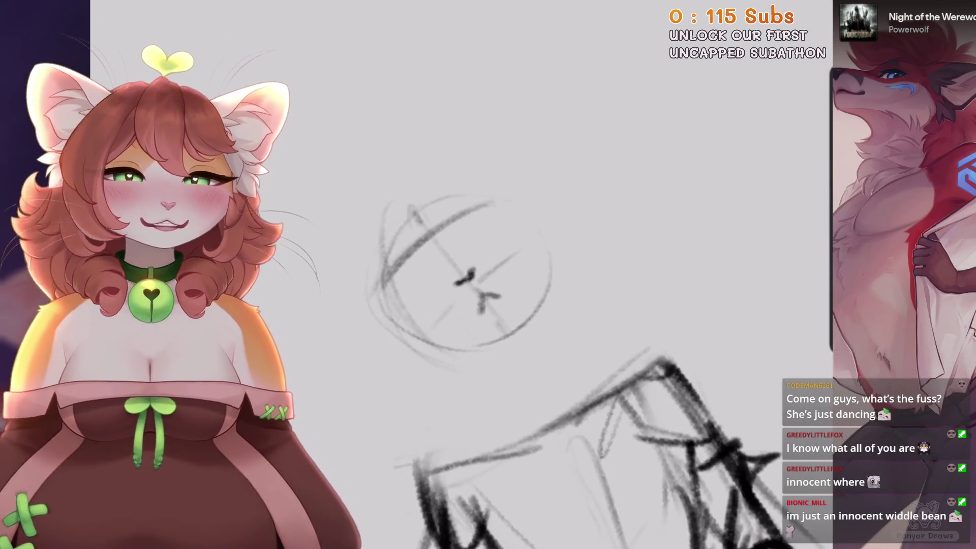
pyautogui.hotkey('ctrl', 'z')
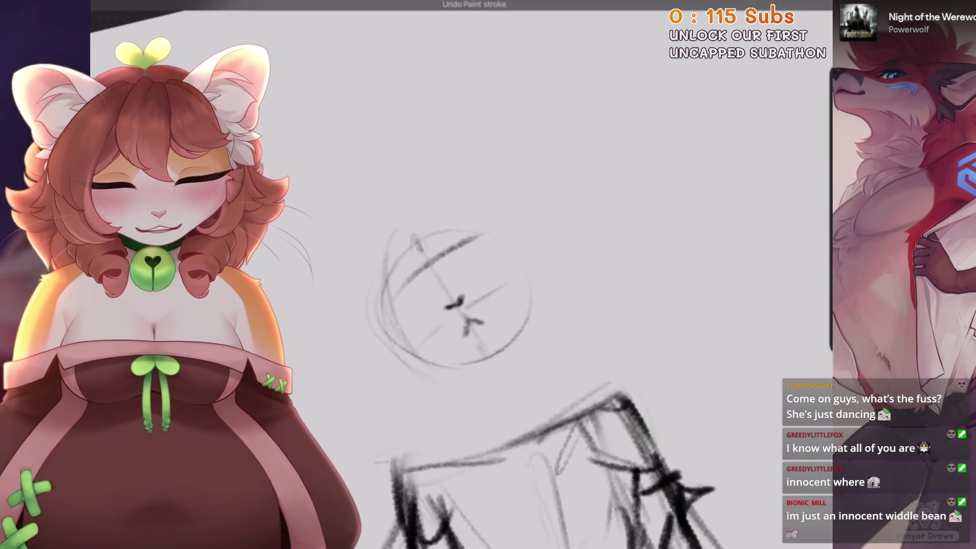
pyautogui.hotkey('ctrl', 'z')
pyautogui.moveTo(488, 231); pyautogui.dragTo(394, 287)
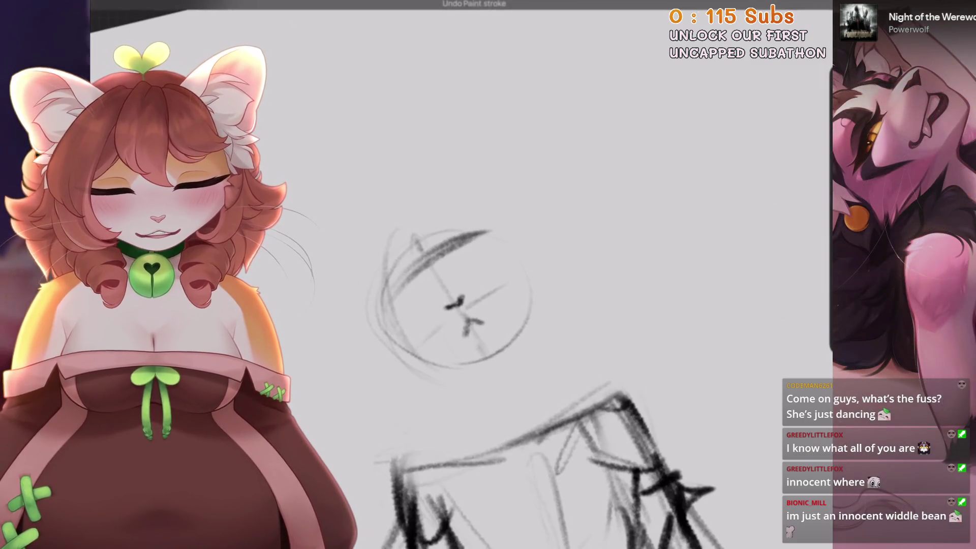
pyautogui.moveTo(574, 192); pyautogui.dragTo(482, 226)
pyautogui.hotkey('ctrl', 'z')
pyautogui.hotkey('ctrl', 'z')
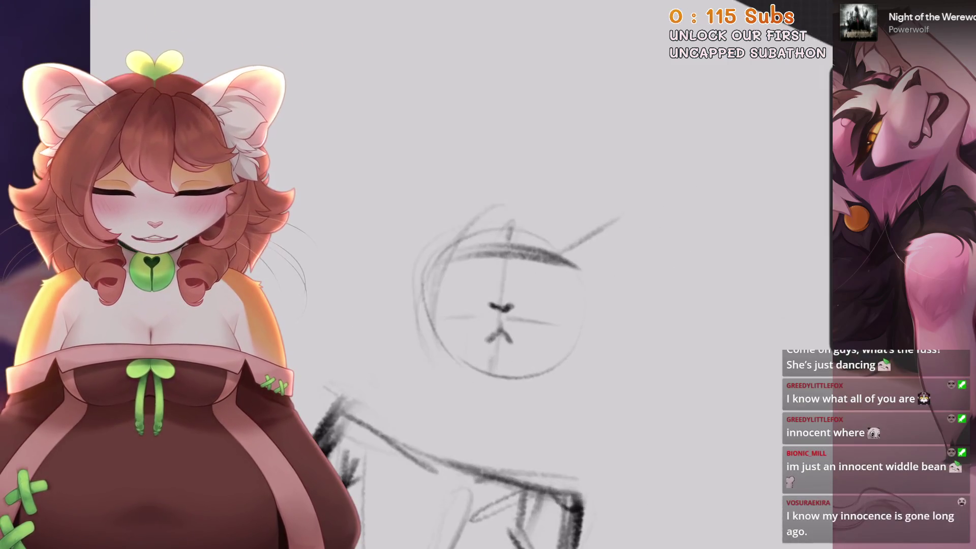
# Draw the pointed left and right cat ears on the head.
pyautogui.hotkey('ctrl', 'z')
pyautogui.moveTo(432, 196)
pyautogui.mouseDown()
pyautogui.moveTo(473, 234)
pyautogui.moveTo(393, 245)
pyautogui.mouseUp()
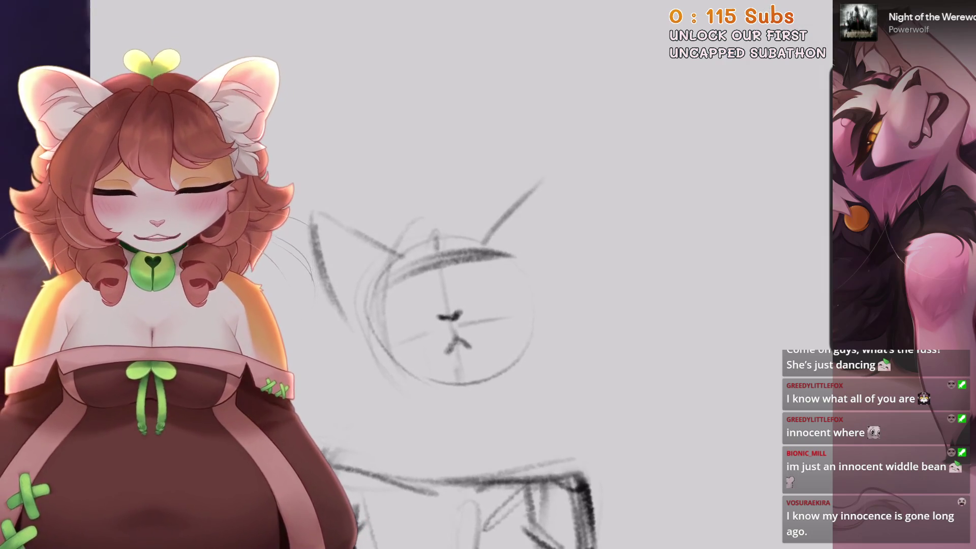
pyautogui.hotkey('ctrl', 'z')
pyautogui.hotkey('ctrl', 'z')
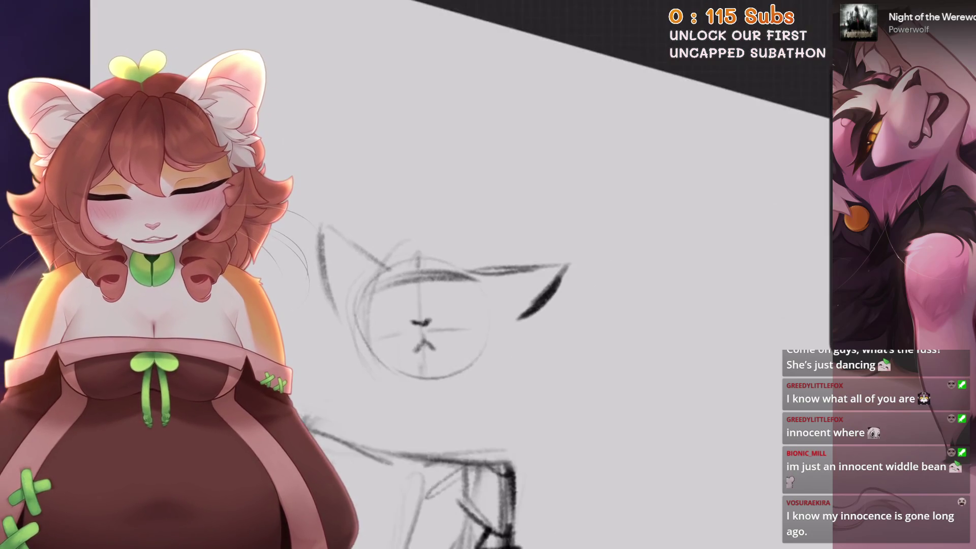
pyautogui.moveTo(418, 218); pyautogui.dragTo(430, 259)
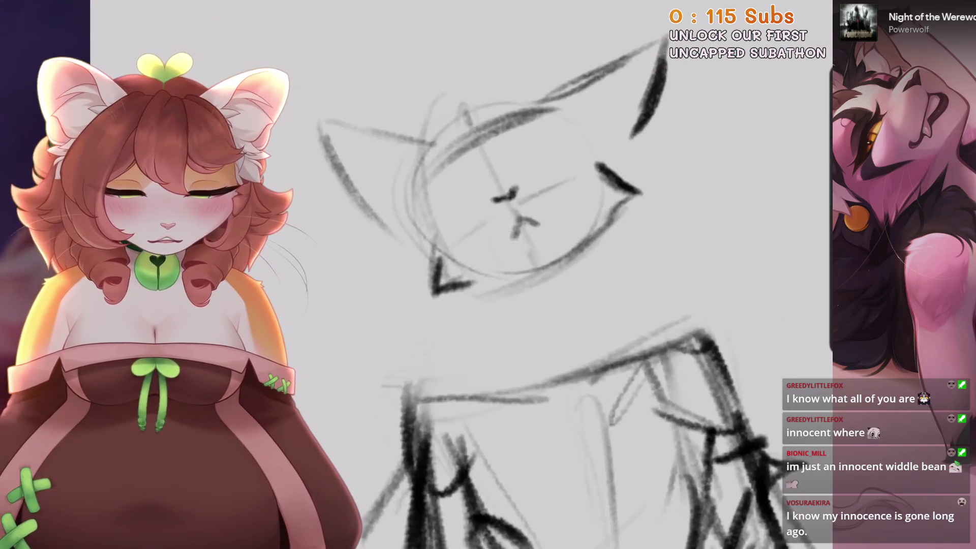
pyautogui.moveTo(560, 243)
pyautogui.mouseDown()
pyautogui.moveTo(622, 171)
pyautogui.moveTo(679, 134)
pyautogui.mouseUp()
pyautogui.moveTo(559, 243); pyautogui.dragTo(684, 135)
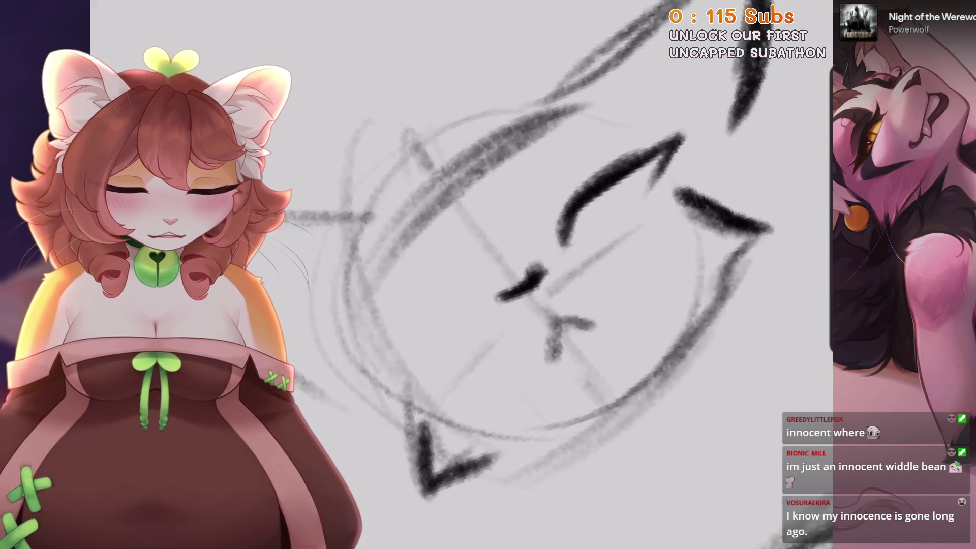
# Extend the closed eye line down to the cheek and redraw the chin line.
pyautogui.scroll(-3, 534, 274)
pyautogui.moveTo(488, 274)
pyautogui.mouseDown()
pyautogui.moveTo(468, 185)
pyautogui.moveTo(534, 207)
pyautogui.moveTo(590, 277)
pyautogui.mouseUp()
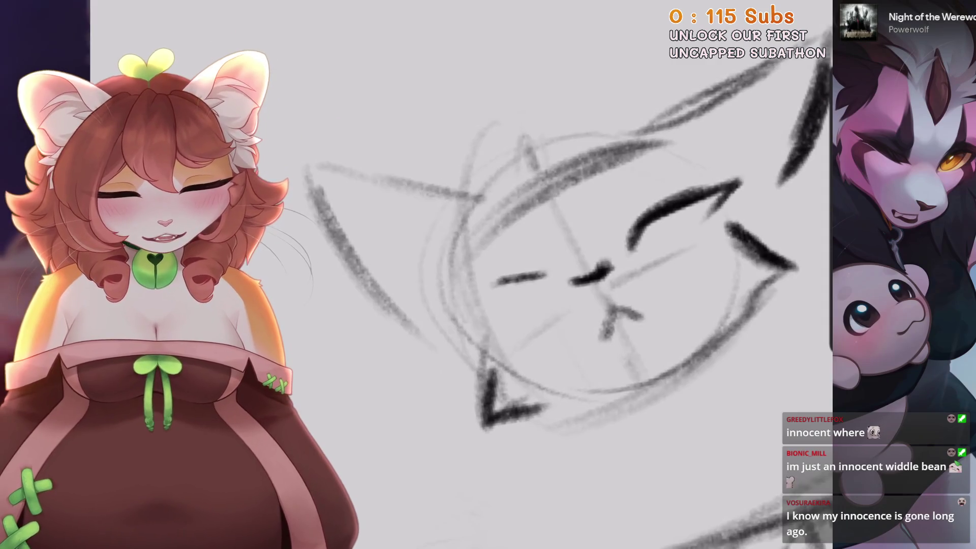
pyautogui.moveTo(511, 282); pyautogui.dragTo(396, 356)
pyautogui.scroll(-2, 487, 296)
pyautogui.hotkey('ctrl', '0')
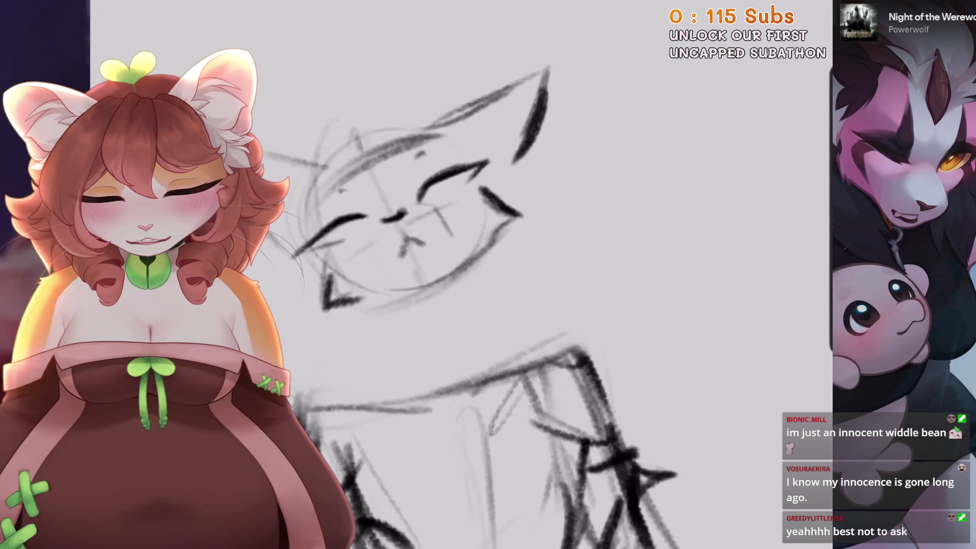
pyautogui.hotkey('ctrl', 'z')
pyautogui.moveTo(372, 294)
pyautogui.mouseDown()
pyautogui.moveTo(406, 301)
pyautogui.moveTo(425, 325)
pyautogui.mouseUp()
# Redraw the chin and both sides of the neck.
pyautogui.moveTo(450, 285); pyautogui.dragTo(465, 343)
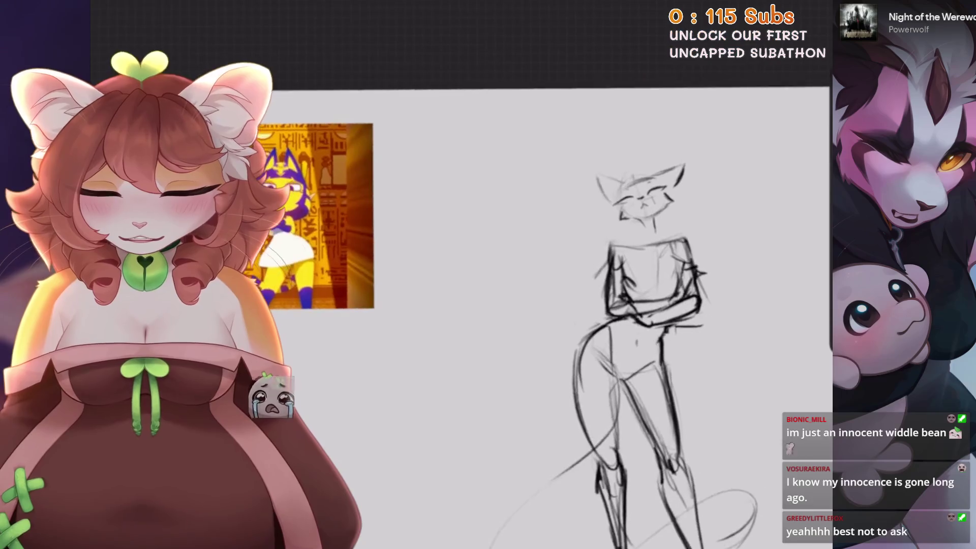
pyautogui.moveTo(469, 243); pyautogui.dragTo(475, 300)
pyautogui.moveTo(512, 252)
pyautogui.mouseDown()
pyautogui.moveTo(509, 303)
pyautogui.moveTo(407, 319)
pyautogui.moveTo(534, 325)
pyautogui.mouseUp()
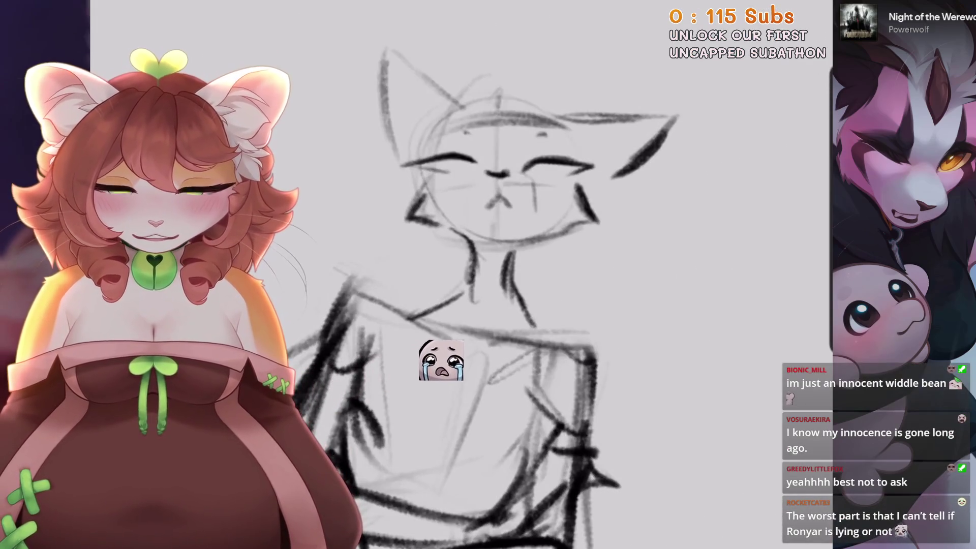
# Lasso the head, shrink it uniformly and shift it slightly right.
pyautogui.moveTo(547, 3); pyautogui.dragTo(411, 277)
pyautogui.press('v')
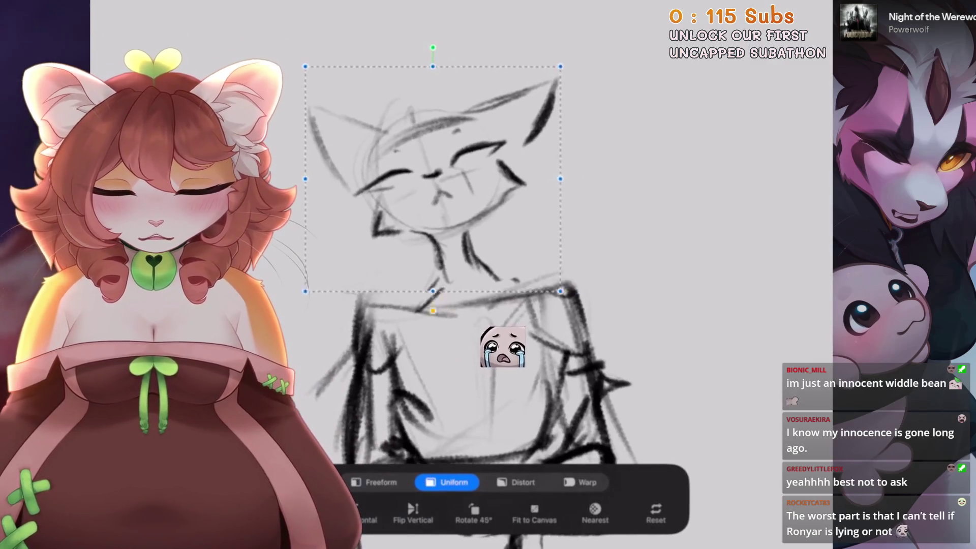
pyautogui.moveTo(434, 185)
pyautogui.mouseDown()
pyautogui.moveTo(371, 164)
pyautogui.moveTo(498, 167)
pyautogui.mouseUp()
pyautogui.moveTo(597, 171); pyautogui.dragTo(612, 173)
pyautogui.scroll(5, 589, 254)
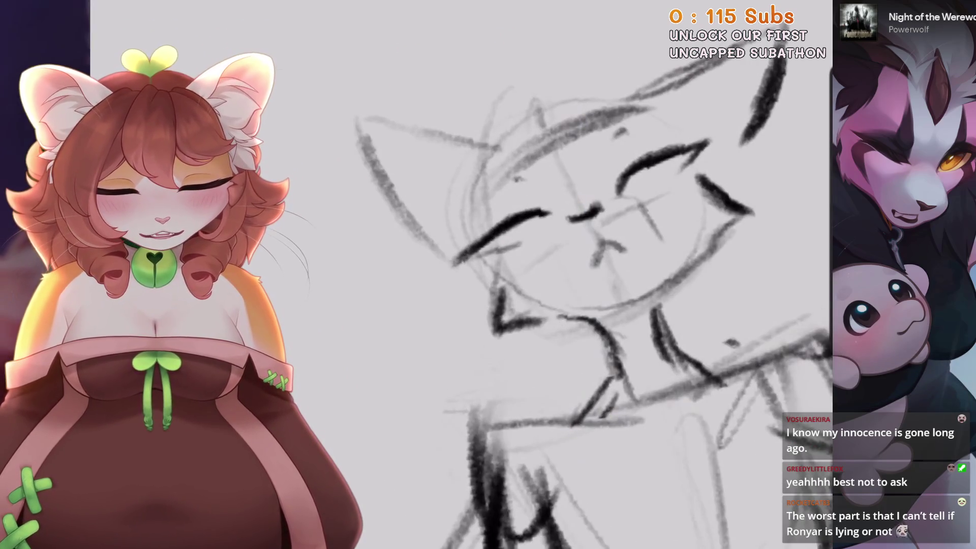
pyautogui.scroll(-1, 577, 219)
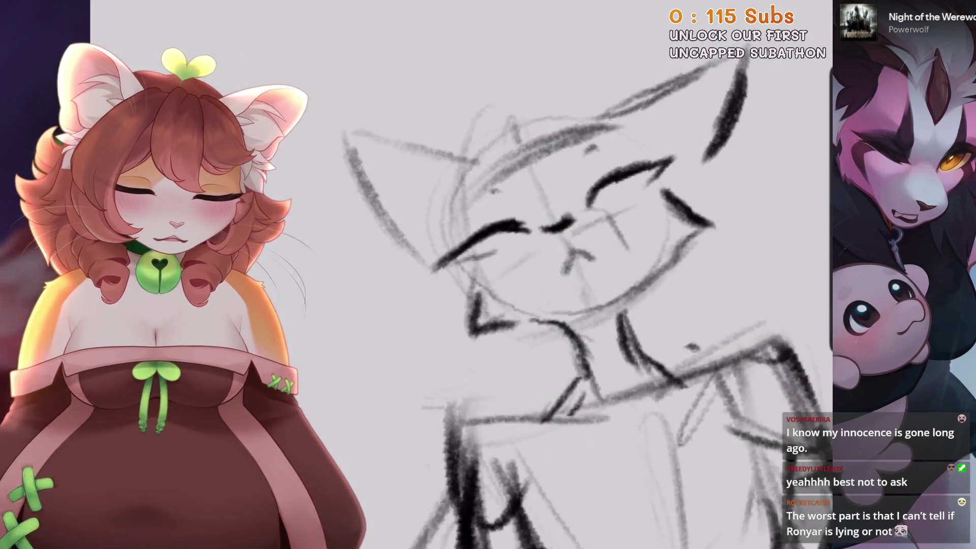
pyautogui.scroll(2, 732, 112)
pyautogui.scroll(2, 580, 274)
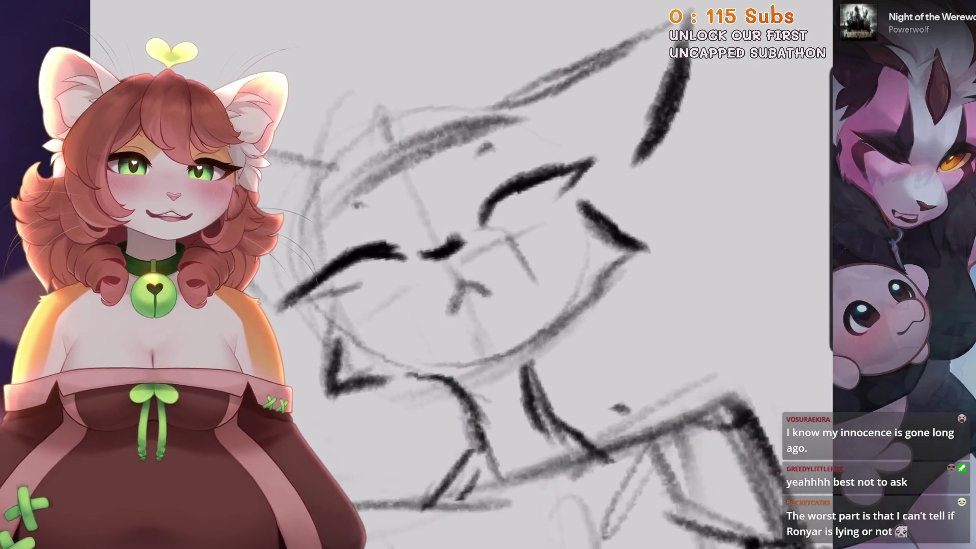
pyautogui.scroll(1, 579, 275)
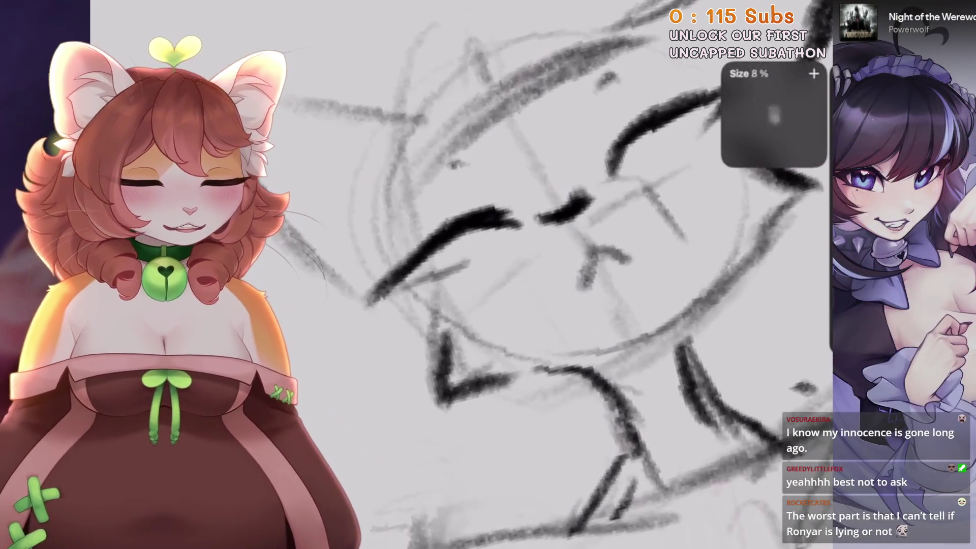
pyautogui.scroll(-2, 556, 212)
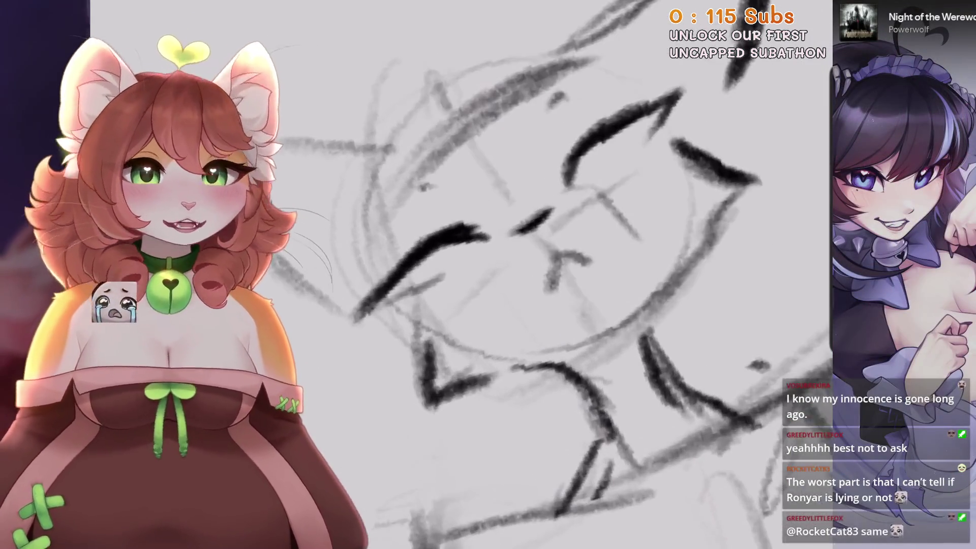
pyautogui.scroll(-2, 533, 231)
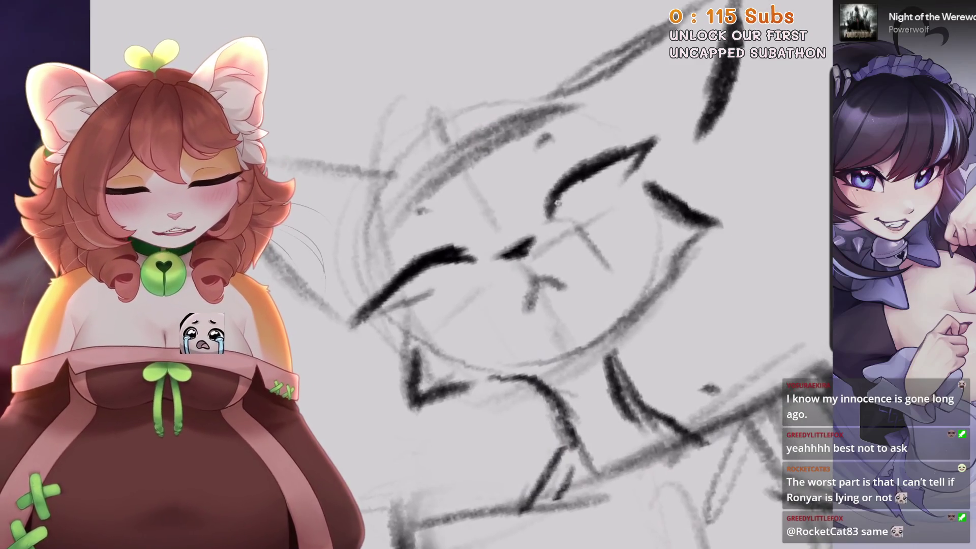
pyautogui.scroll(2, 480, 255)
pyautogui.scroll(-1, 488, 274)
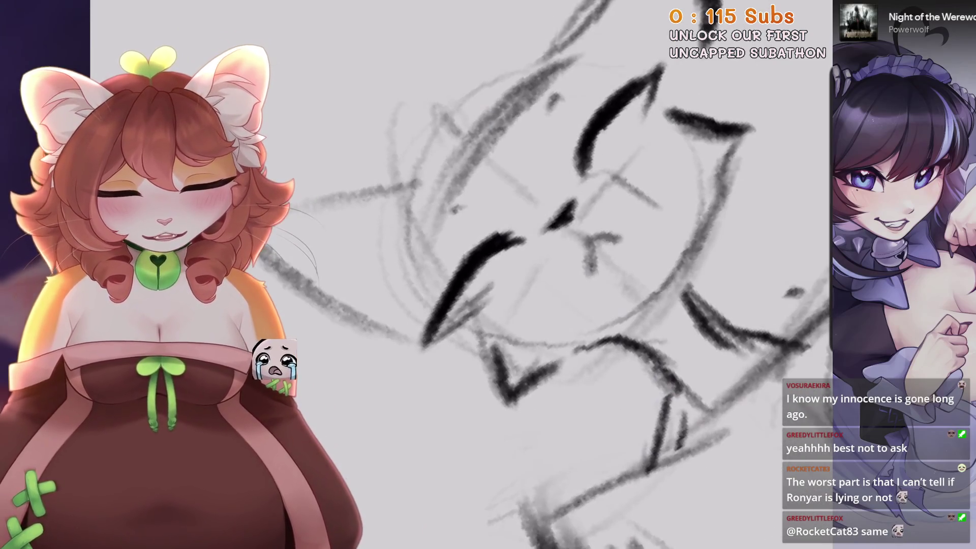
pyautogui.scroll(-2, 508, 274)
pyautogui.scroll(3, 509, 275)
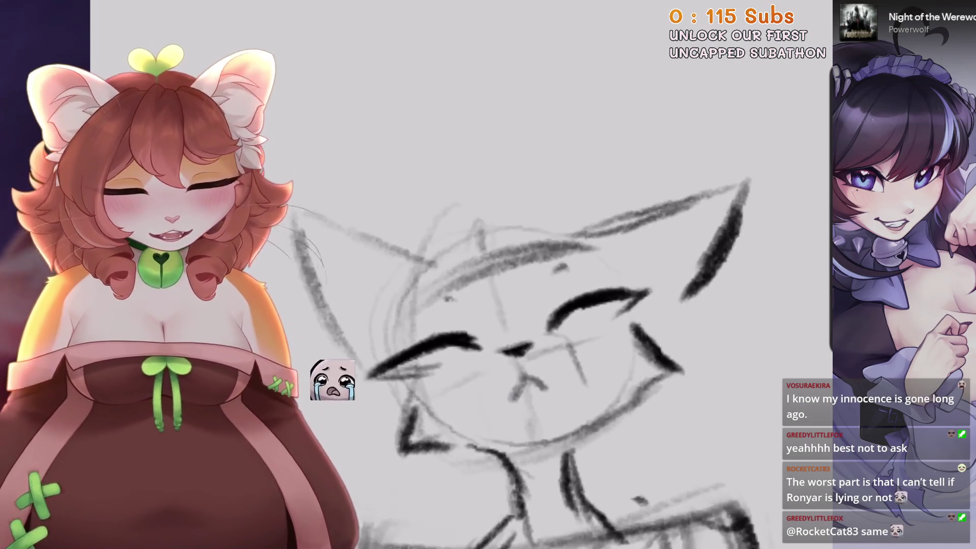
pyautogui.scroll(-2, 508, 274)
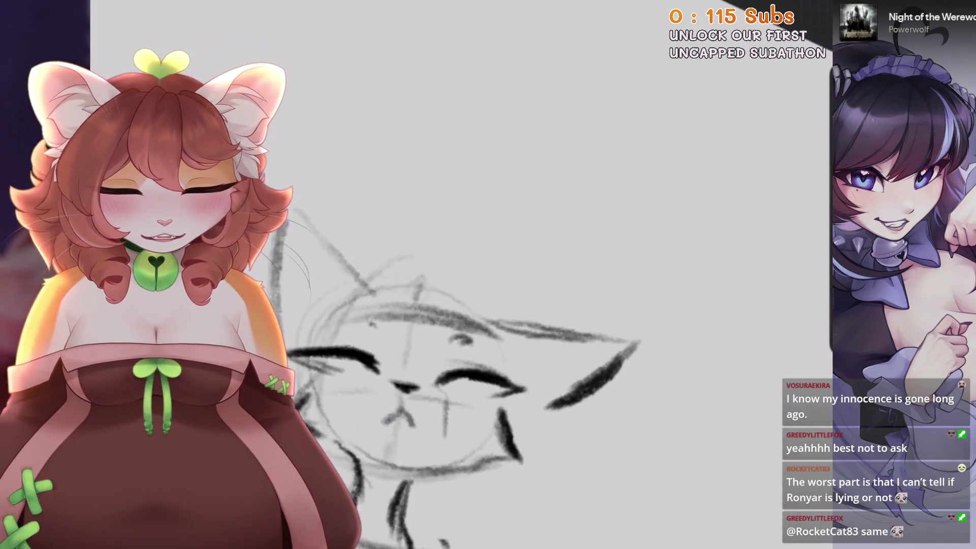
pyautogui.scroll(2, 446, 380)
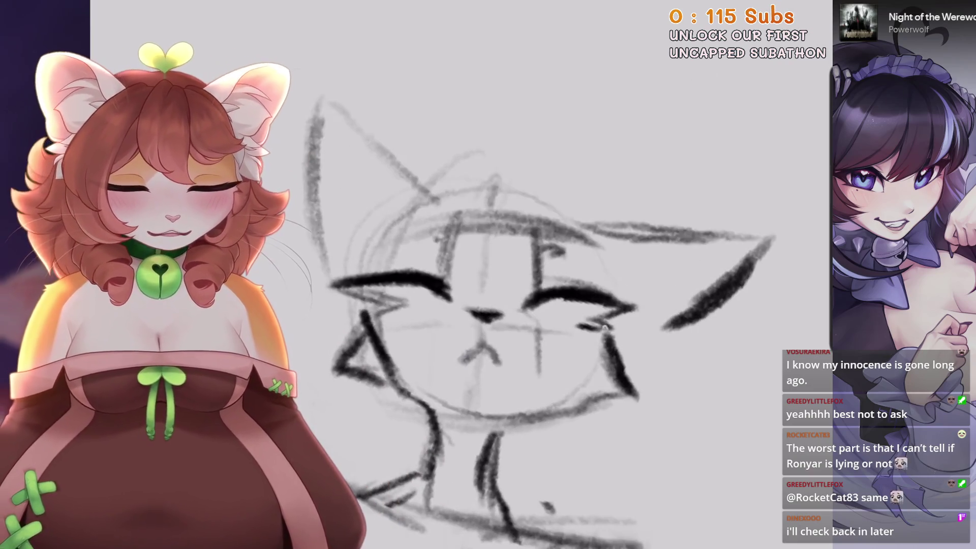
pyautogui.moveTo(599, 336)
pyautogui.mouseDown()
pyautogui.moveTo(559, 356)
pyautogui.moveTo(508, 356)
pyautogui.moveTo(451, 336)
pyautogui.moveTo(386, 284)
pyautogui.moveTo(457, 356)
pyautogui.moveTo(529, 366)
pyautogui.mouseUp()
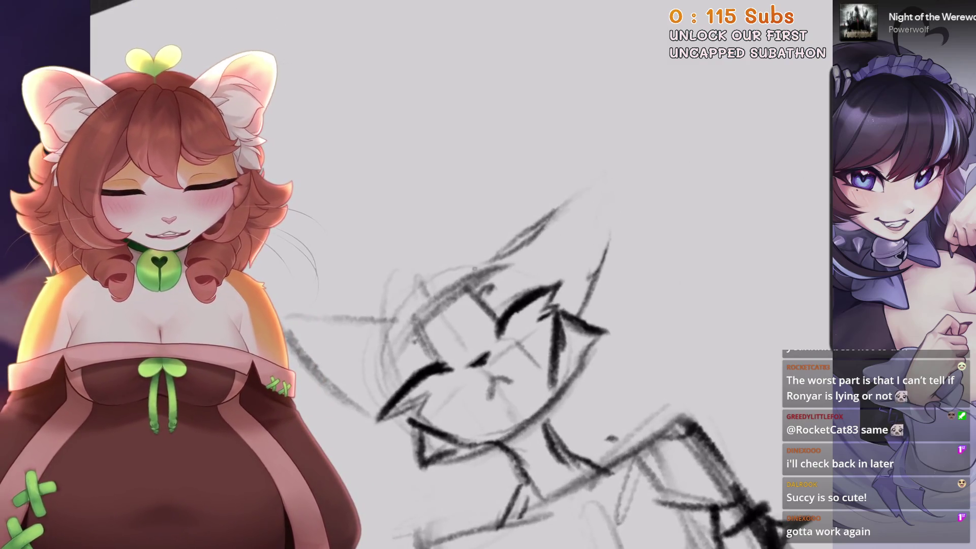
pyautogui.hotkey('ctrl', 'z')
pyautogui.moveTo(499, 356)
pyautogui.mouseDown()
pyautogui.moveTo(457, 349)
pyautogui.moveTo(468, 337)
pyautogui.moveTo(457, 406)
pyautogui.mouseUp()
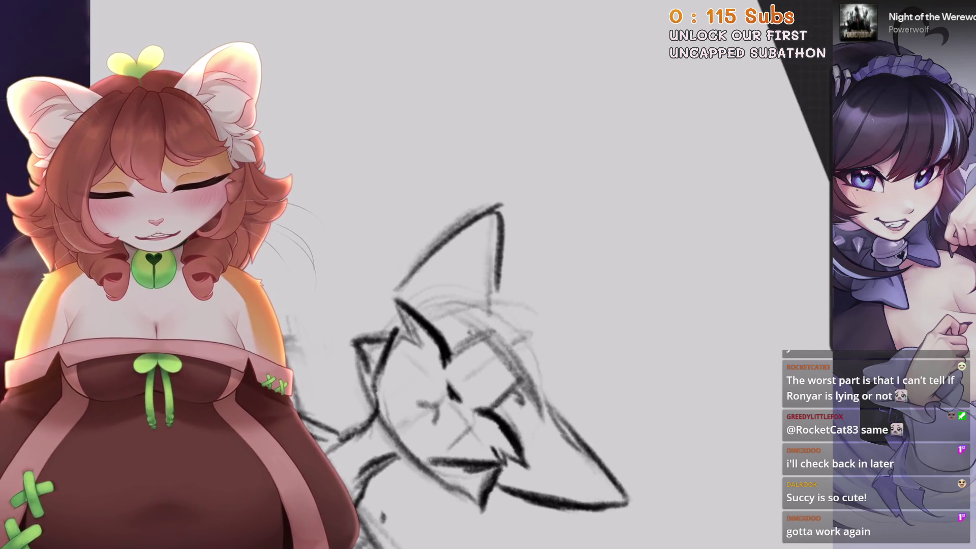
pyautogui.scroll(-3, 404, 320)
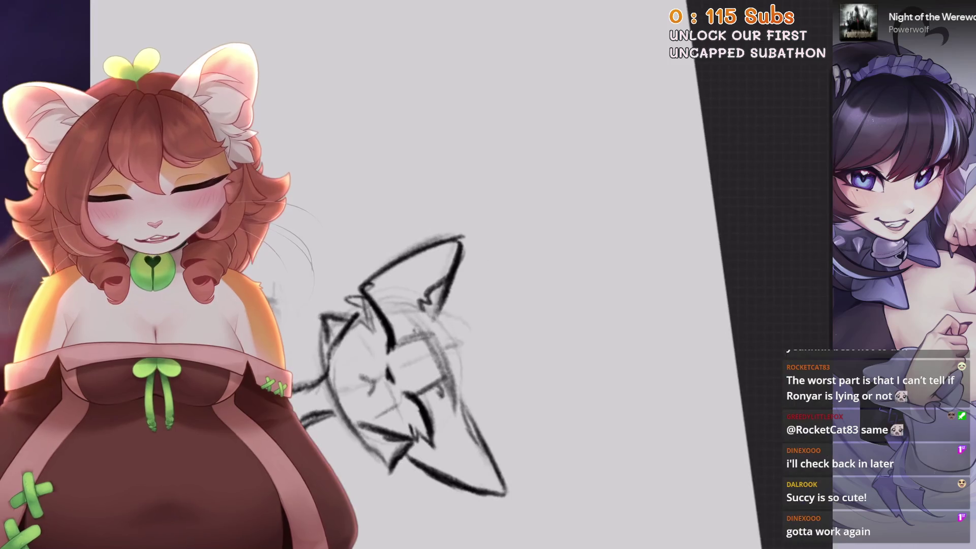
pyautogui.moveTo(457, 356); pyautogui.dragTo(437, 305)
pyautogui.scroll(3, 457, 331)
pyautogui.moveTo(406, 249); pyautogui.dragTo(397, 376)
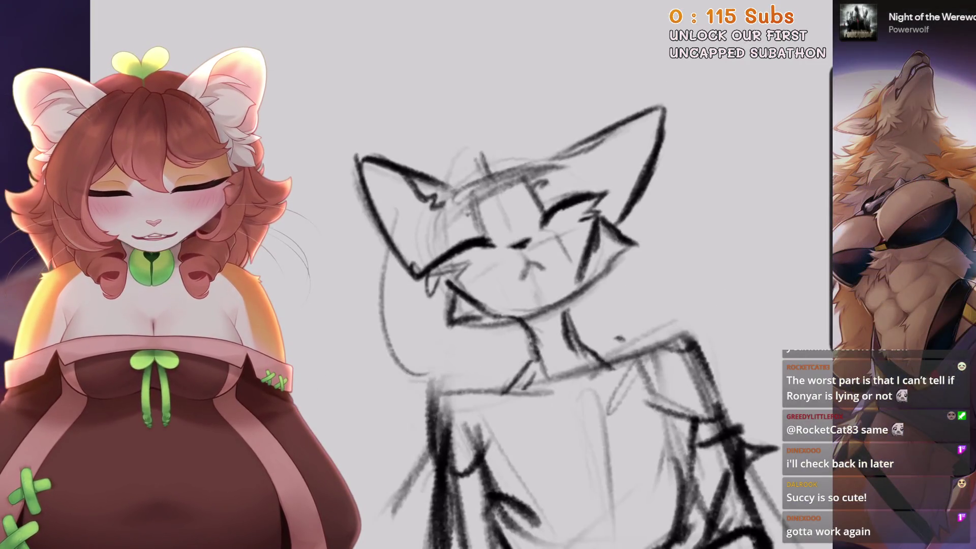
pyautogui.hotkey('ctrl', 'z')
pyautogui.scroll(-3, 575, 331)
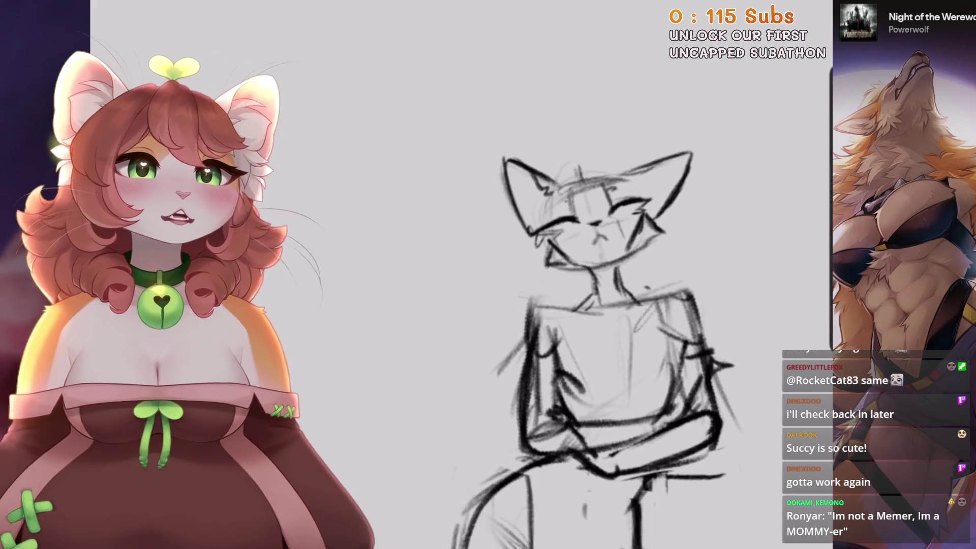
pyautogui.scroll(-3, 457, 305)
pyautogui.scroll(2, 457, 305)
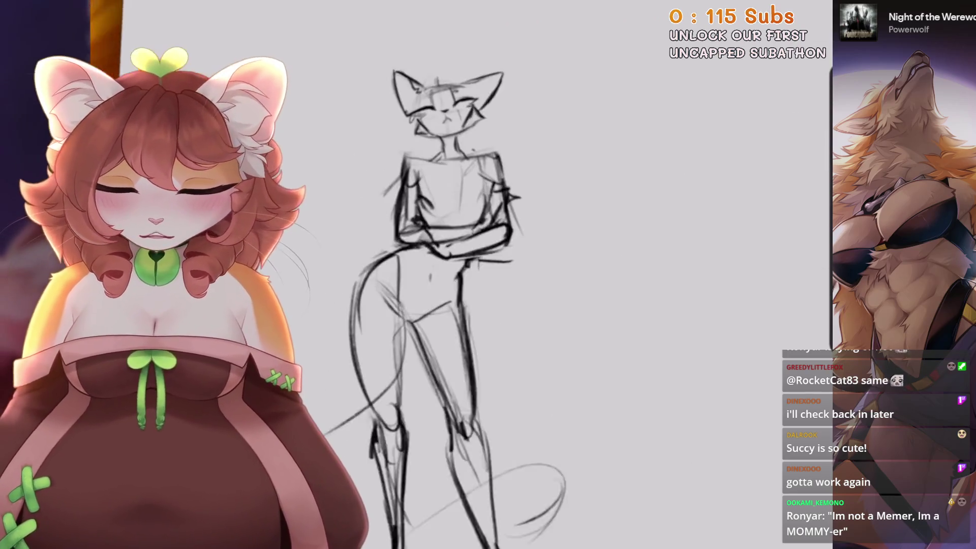
pyautogui.moveTo(458, 305); pyautogui.dragTo(534, 356)
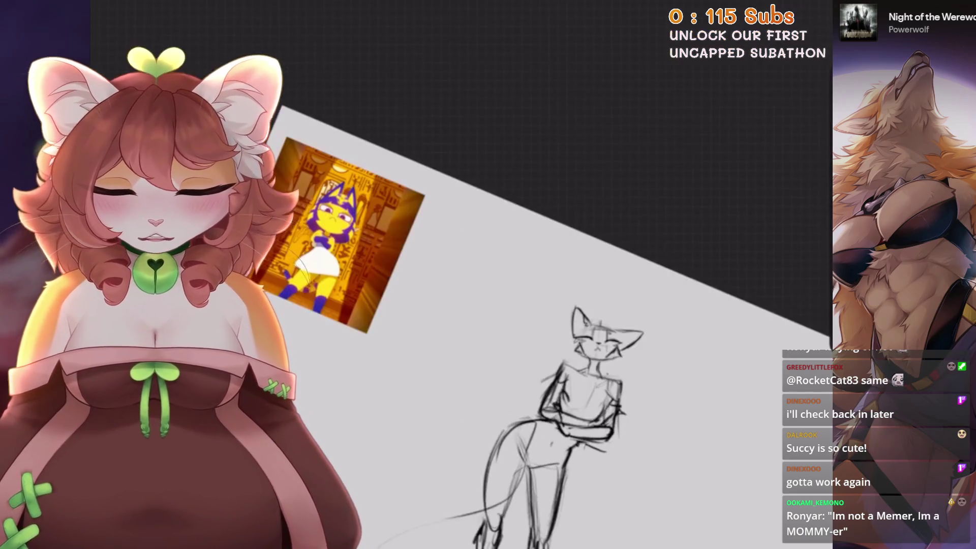
pyautogui.scroll(5, 595, 407)
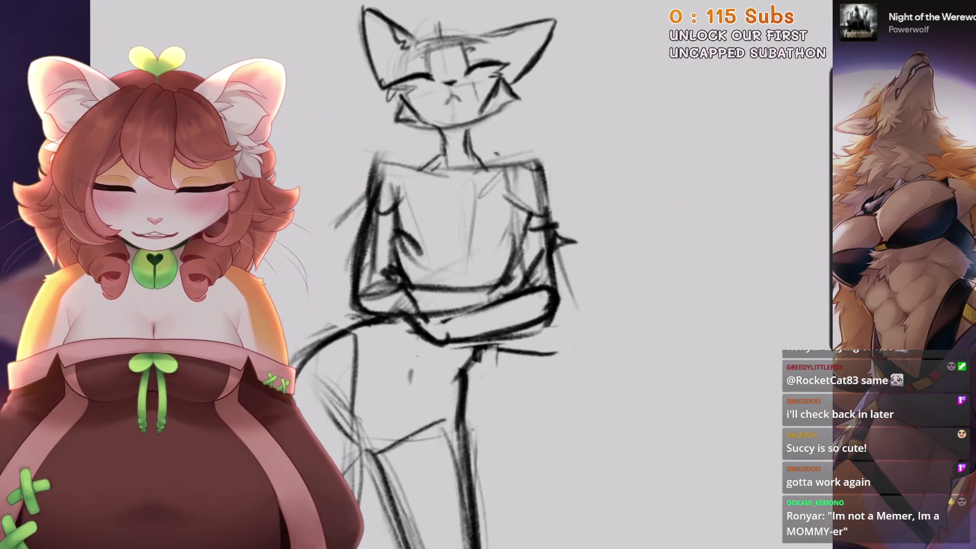
pyautogui.press('s')
pyautogui.scroll(2, 508, 229)
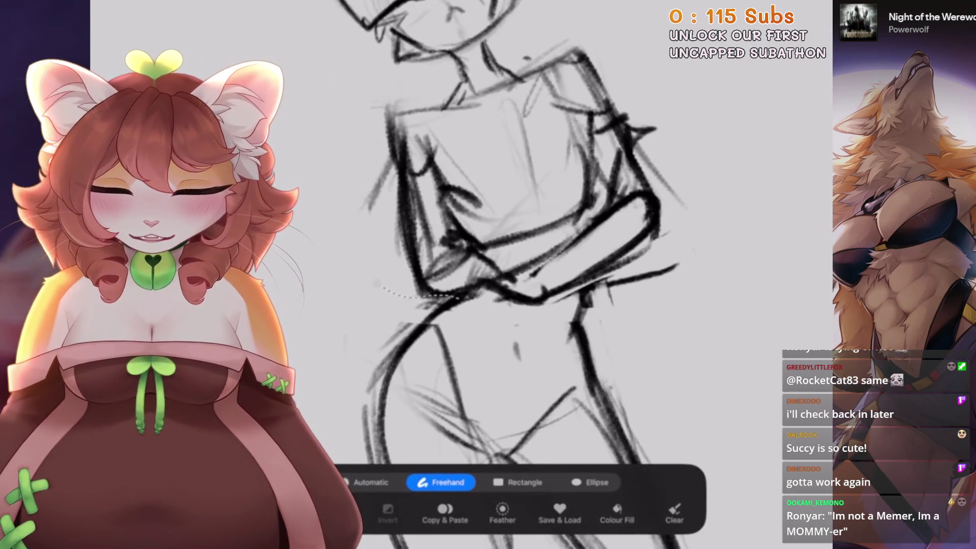
pyautogui.press('b')
pyautogui.scroll(-3, 509, 254)
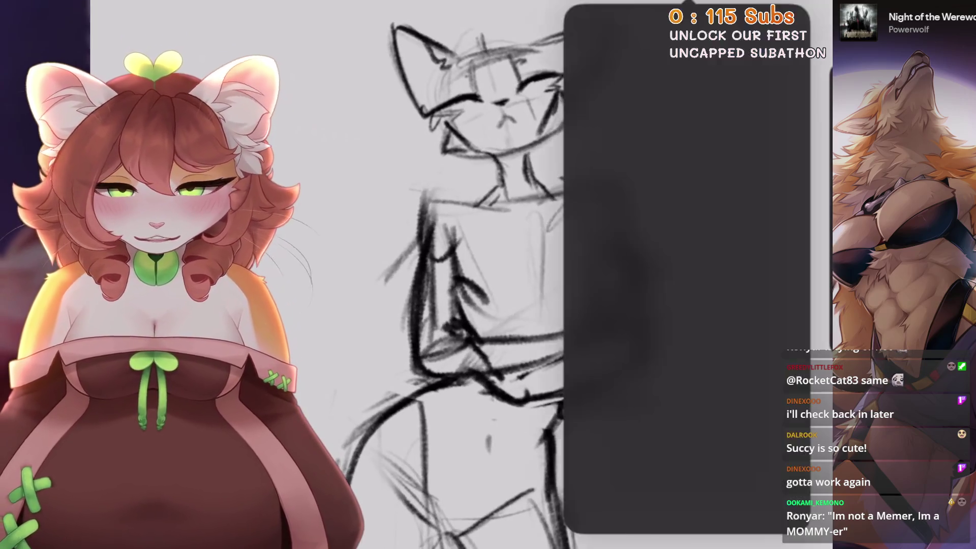
pyautogui.scroll(3, 533, 280)
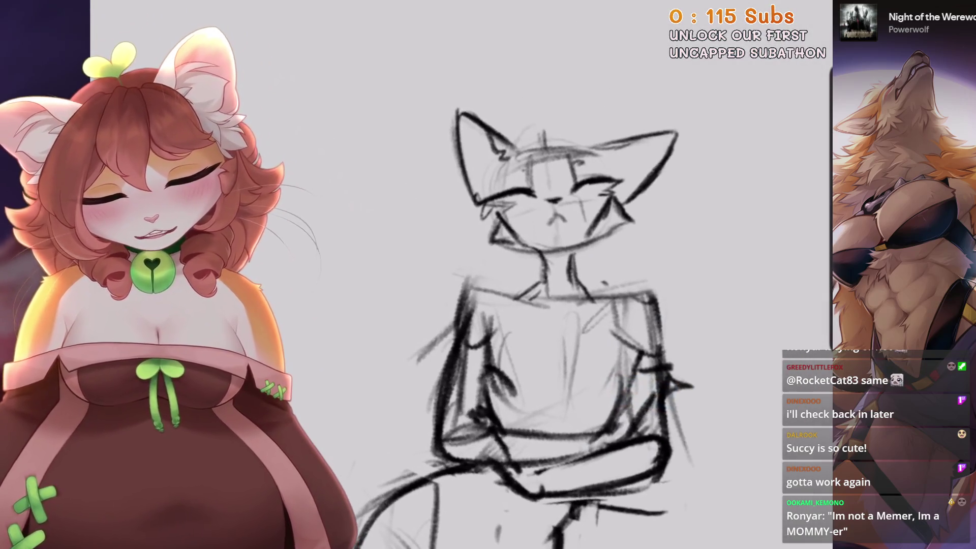
pyautogui.moveTo(455, 165)
pyautogui.mouseDown()
pyautogui.moveTo(397, 239)
pyautogui.moveTo(432, 277)
pyautogui.mouseUp()
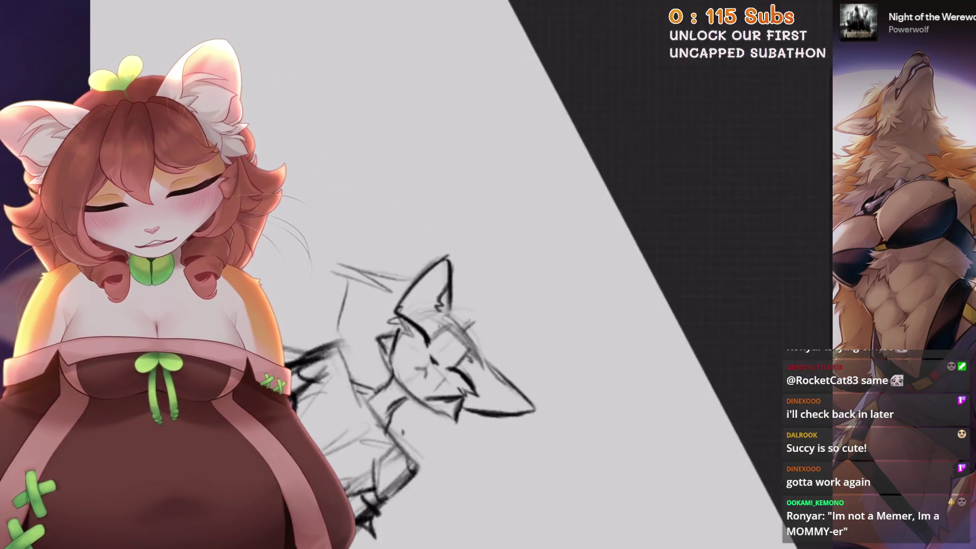
pyautogui.hotkey('ctrl', 'z')
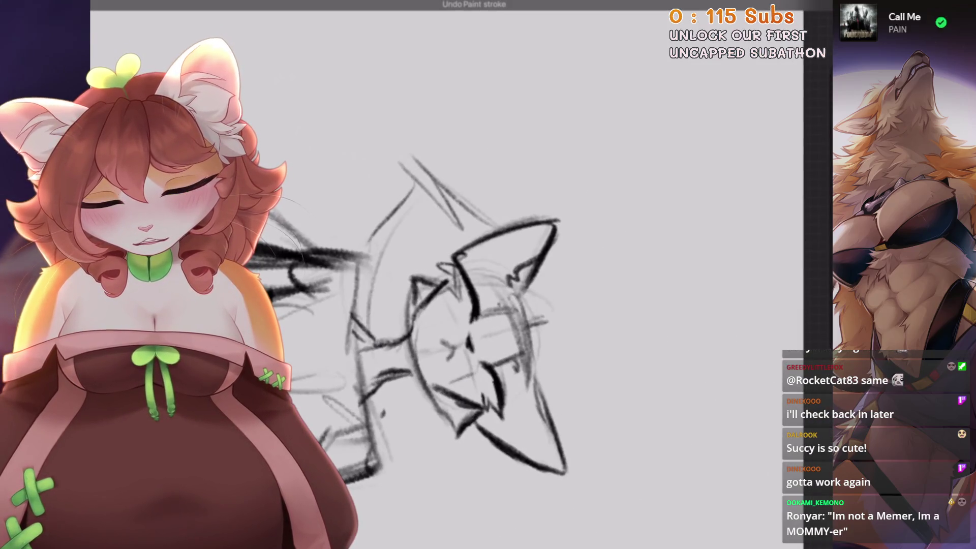
pyautogui.hotkey('ctrl', 'z')
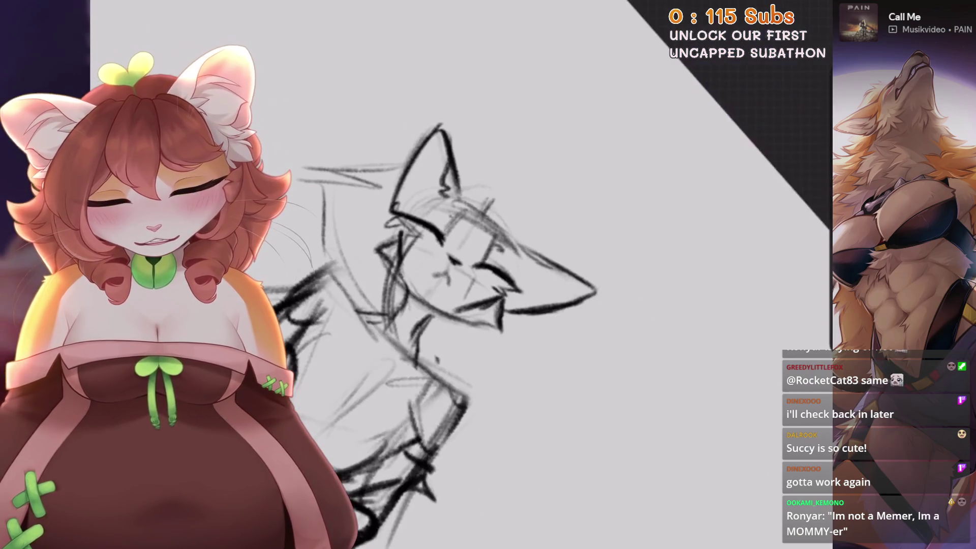
pyautogui.hotkey('ctrl', 'z')
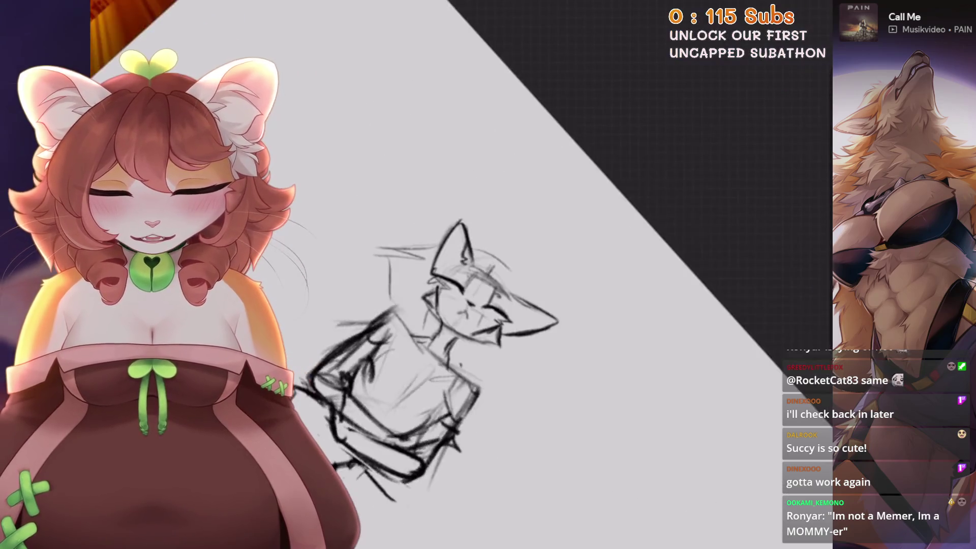
pyautogui.hotkey('ctrl', 'z')
pyautogui.hotkey('ctrl', 'shift', 'z')
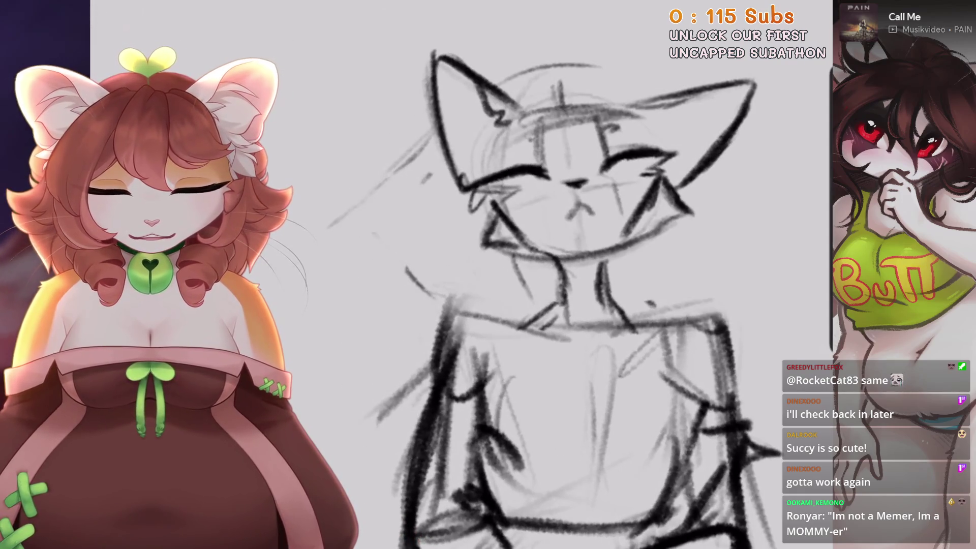
pyautogui.scroll(2, 604, 254)
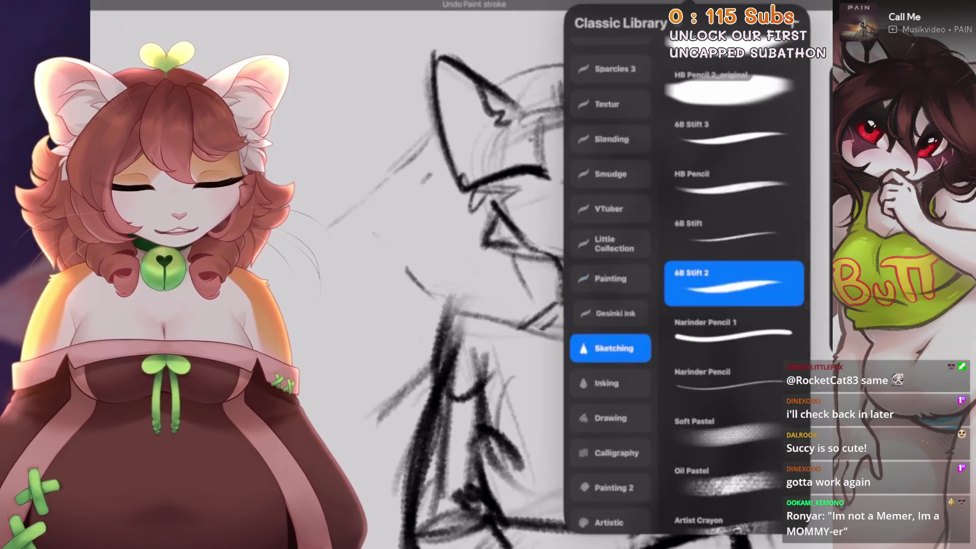
pyautogui.click(556, 254)
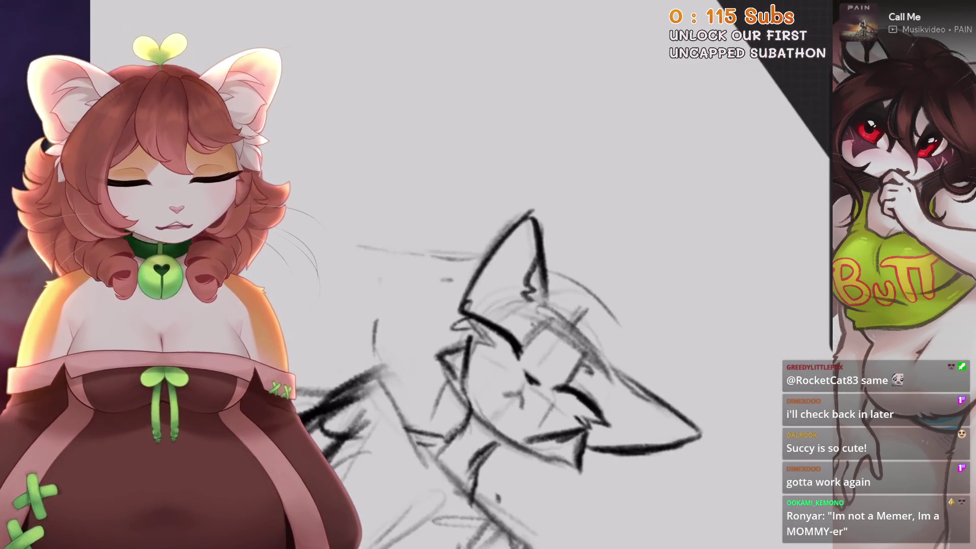
pyautogui.scroll(3, 584, 274)
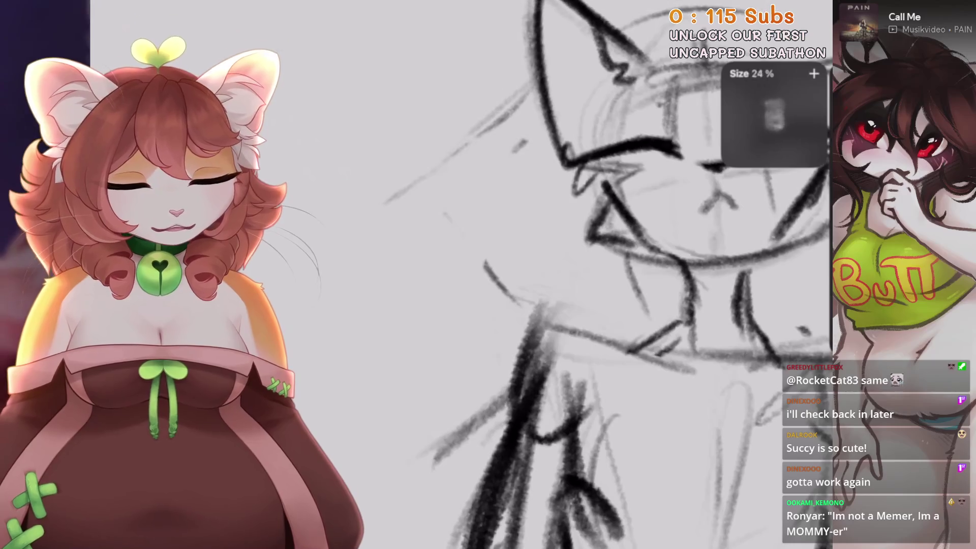
# Undo the erase to bring back the just-erased sketch lines.
pyautogui.click(623, 225)
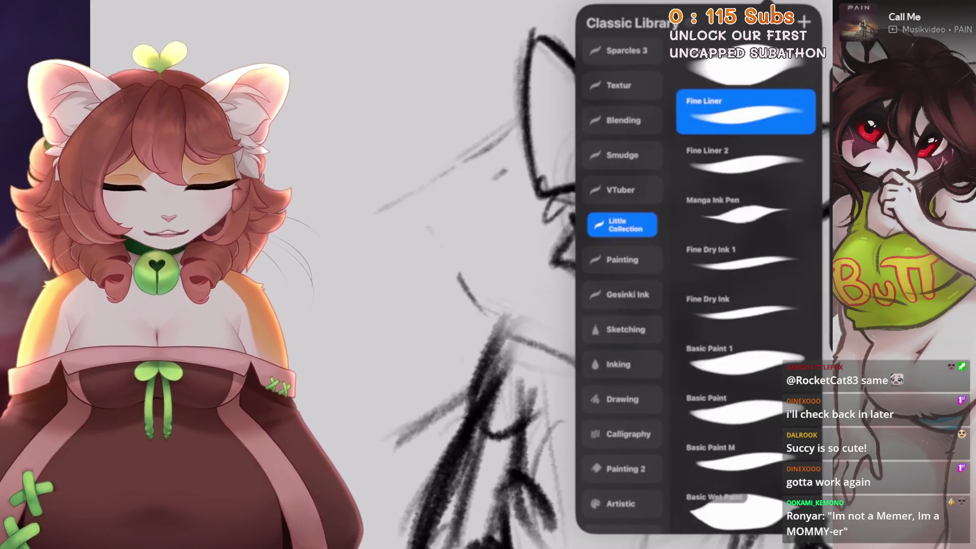
pyautogui.click(432, 187)
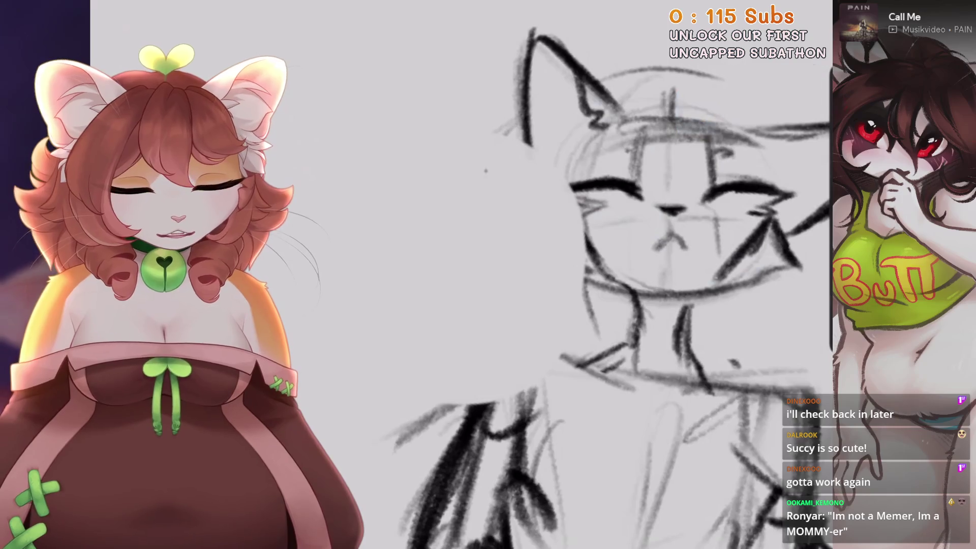
pyautogui.hotkey('ctrl', 'z')
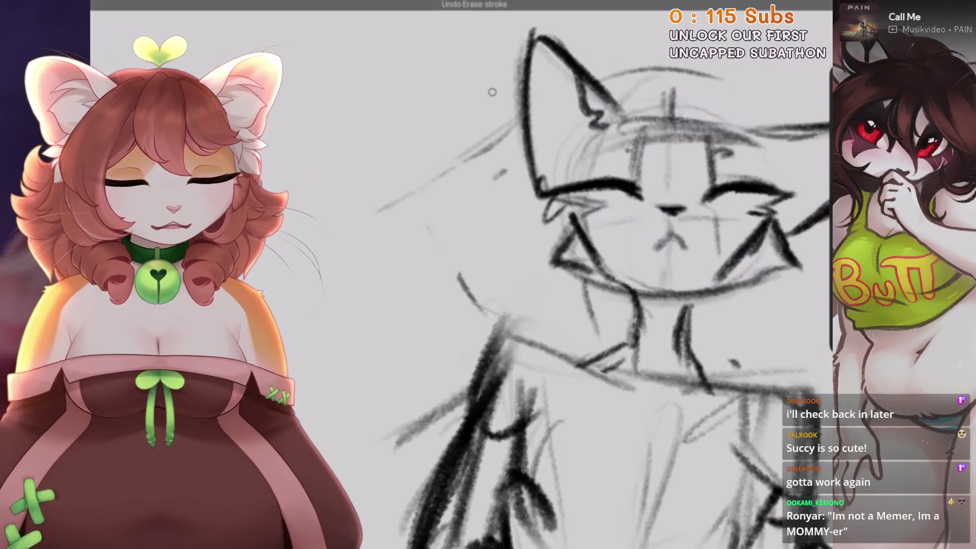
pyautogui.scroll(-3, 524, 274)
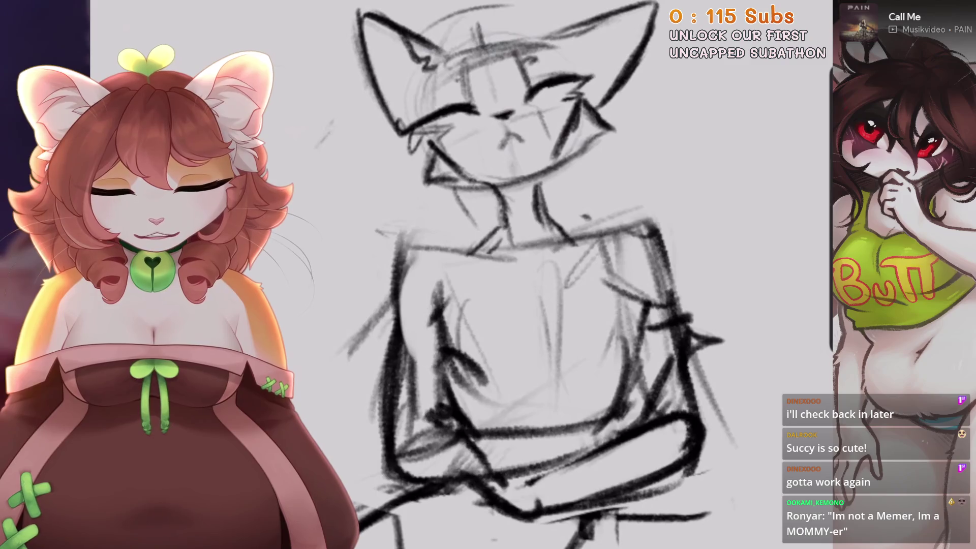
pyautogui.scroll(-2, 524, 275)
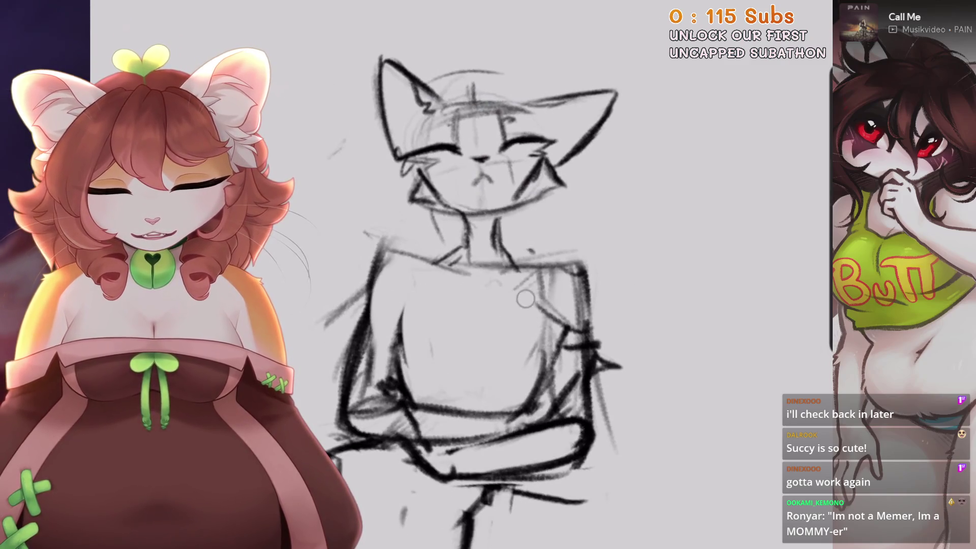
pyautogui.scroll(-1, 515, 331)
pyautogui.scroll(2, 463, 275)
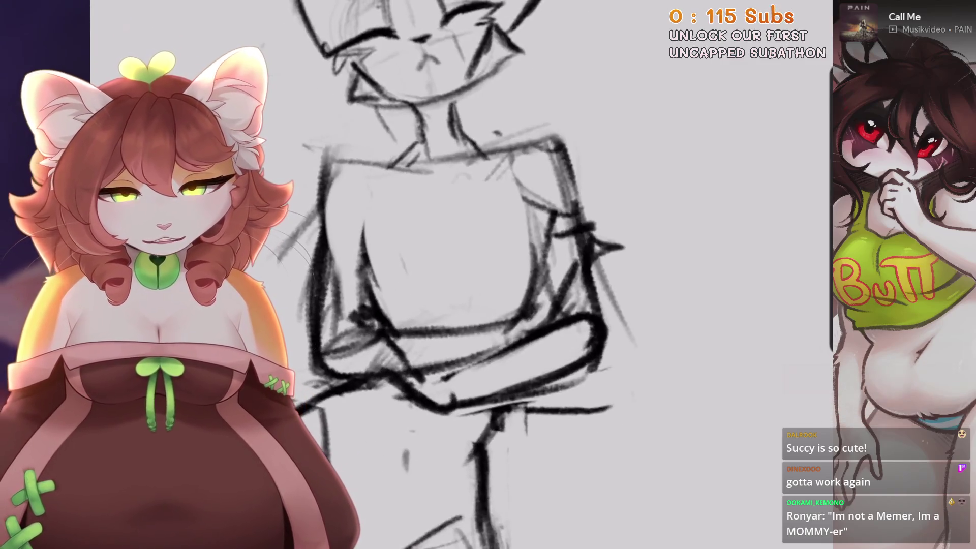
# Switch to the Sketching > 6B Stift 2 pencil brush.
pyautogui.press('b')
pyautogui.click(610, 378)
pyautogui.click(732, 272)
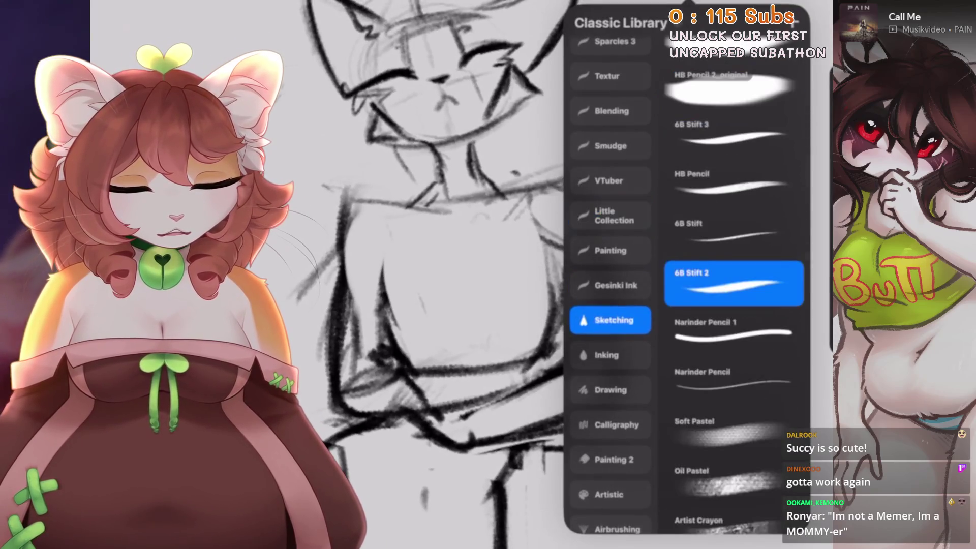
pyautogui.scroll(1, 503, 275)
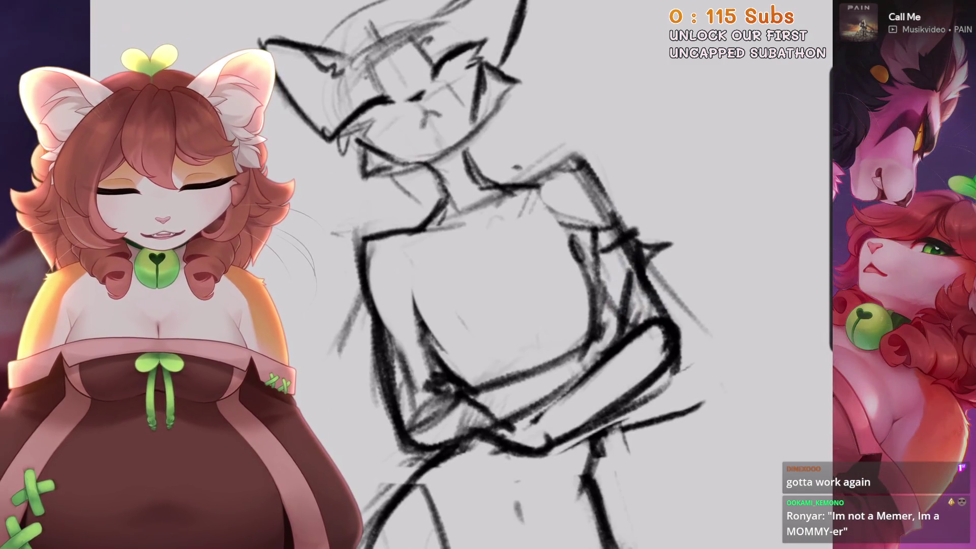
pyautogui.scroll(-2, 508, 274)
pyautogui.scroll(3, 508, 274)
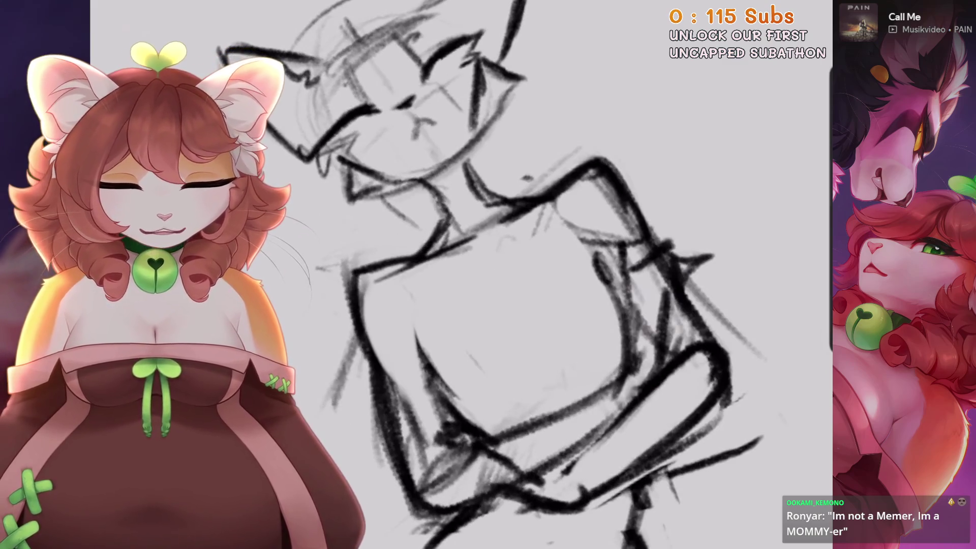
pyautogui.scroll(1, 508, 275)
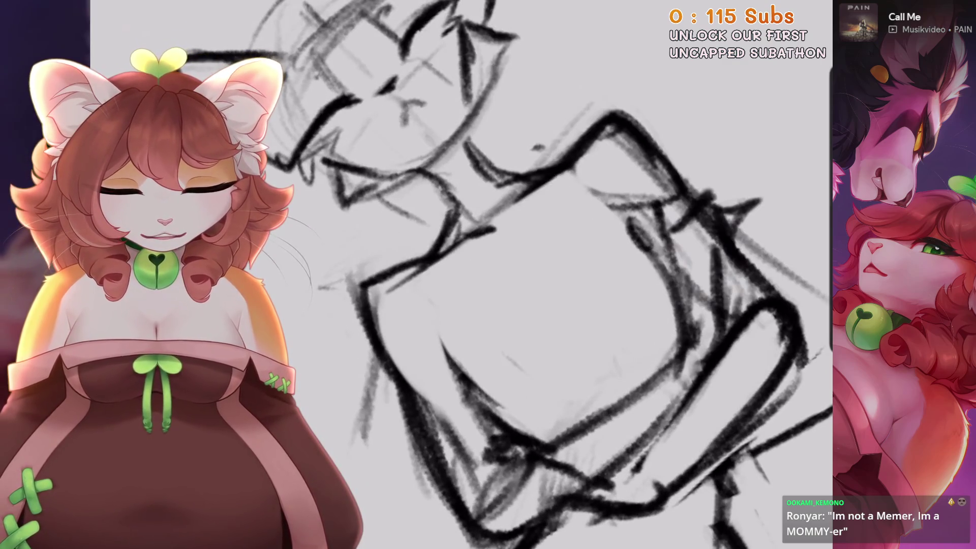
pyautogui.scroll(-3, 508, 275)
# Darken the neck with two short dark strokes along its right side.
pyautogui.moveTo(379, 269); pyautogui.dragTo(381, 312)
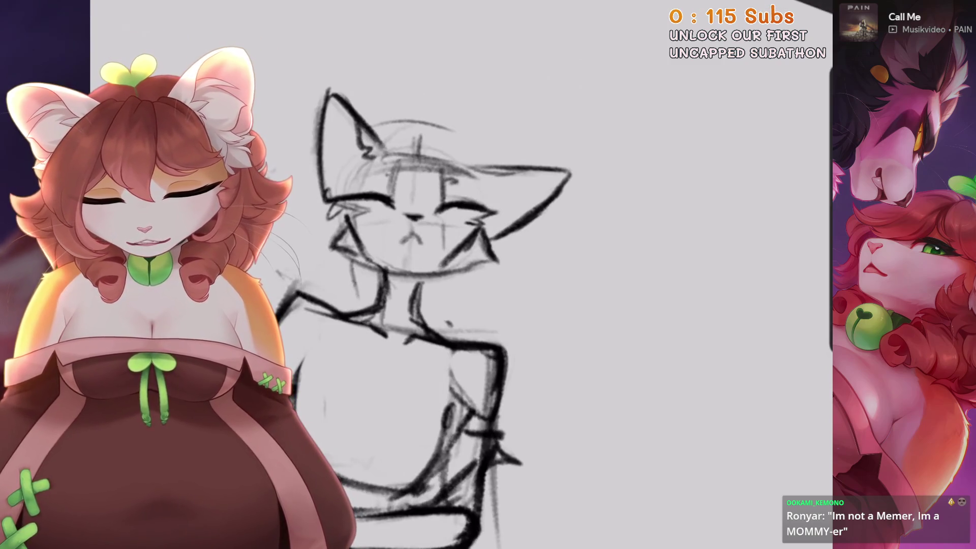
pyautogui.moveTo(422, 277); pyautogui.dragTo(425, 318)
pyautogui.scroll(3, 508, 275)
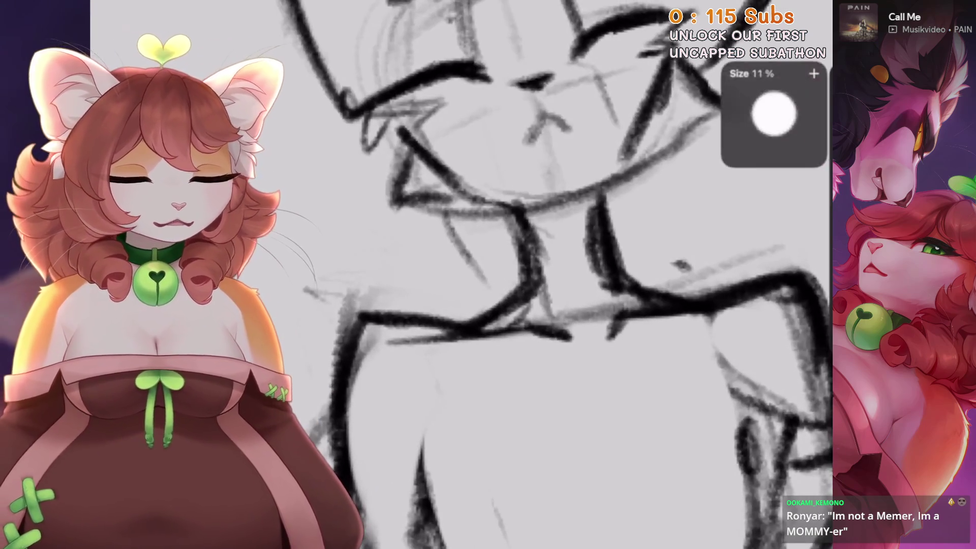
pyautogui.scroll(-3, 484, 300)
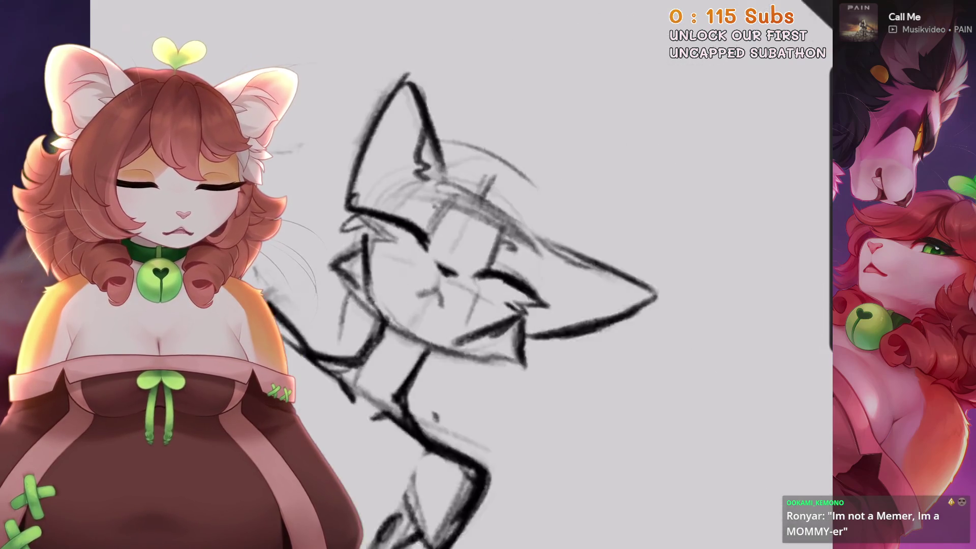
pyautogui.scroll(4, 485, 300)
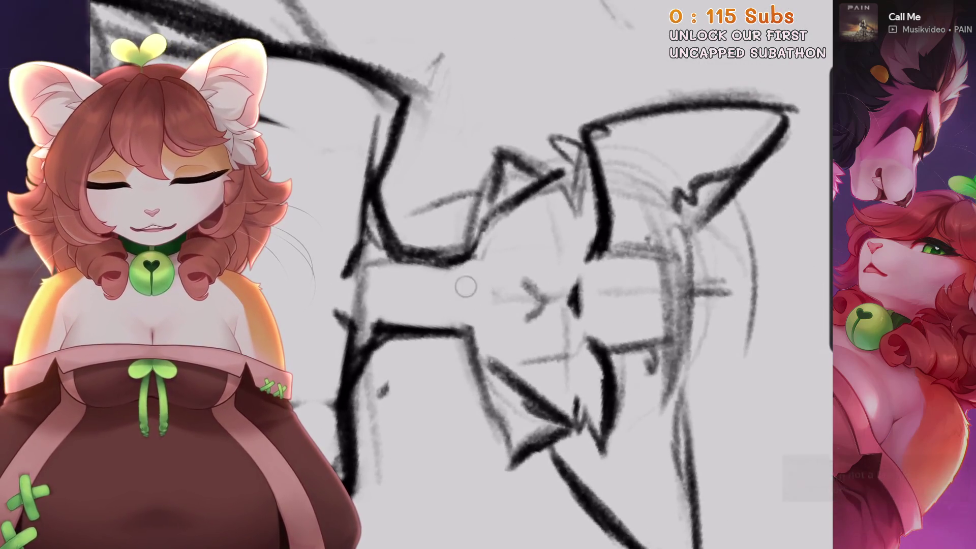
pyautogui.scroll(-3, 508, 275)
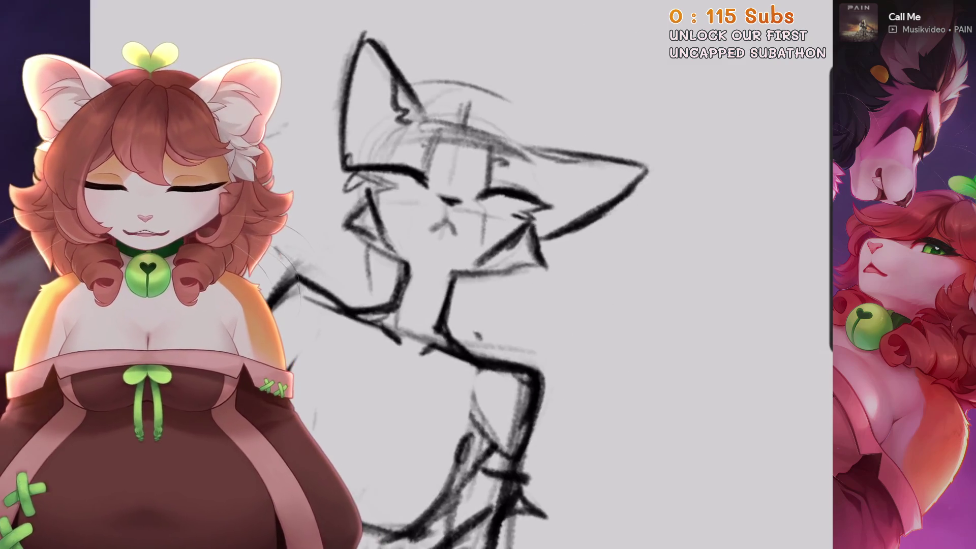
# Lasso the cat's head freehand, then shift and straighten it with Uniform Transform.
pyautogui.press('s')
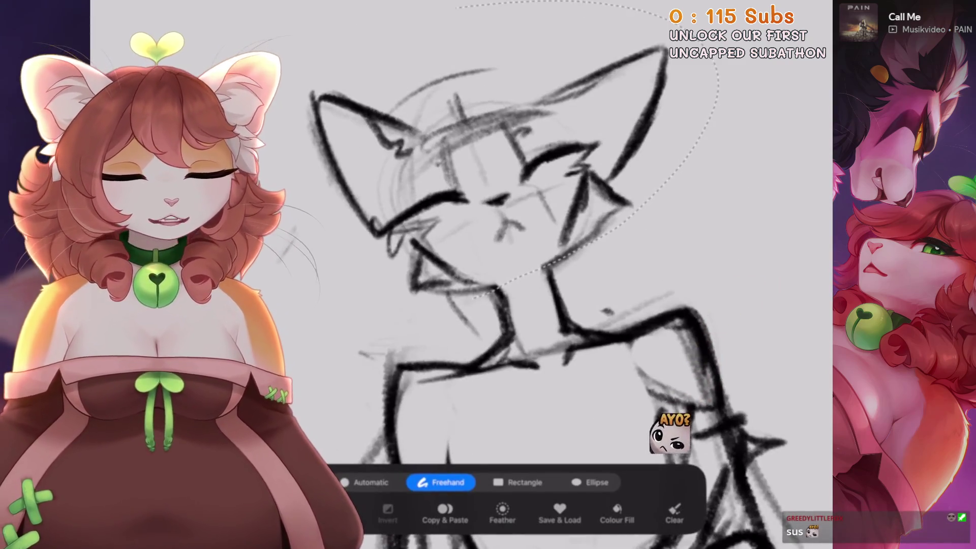
pyautogui.press('v')
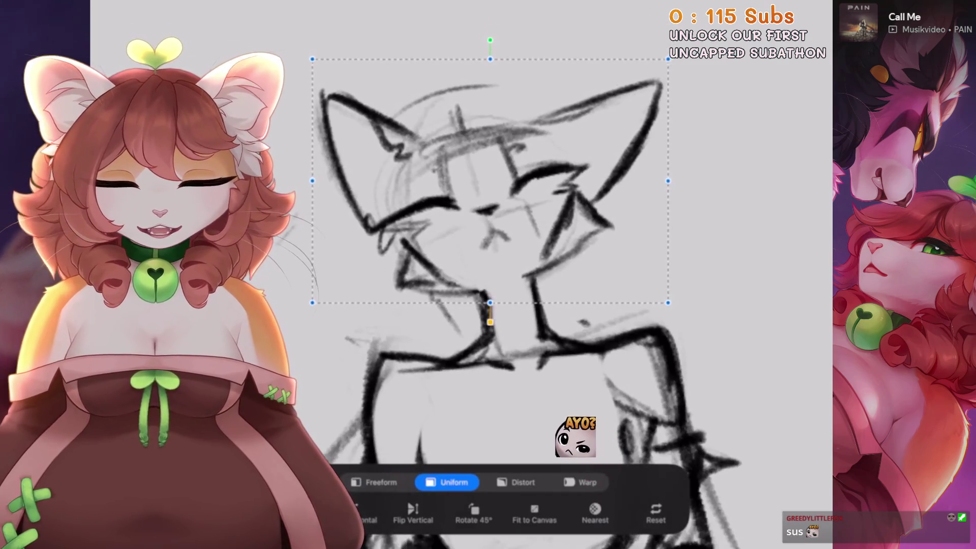
pyautogui.press('v')
pyautogui.scroll(2, 514, 255)
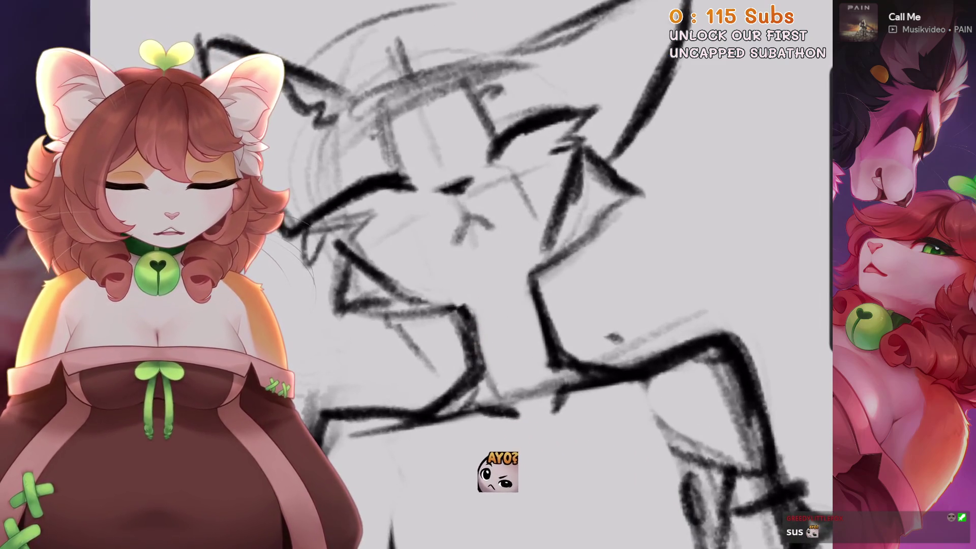
pyautogui.scroll(2, 514, 255)
pyautogui.scroll(-3, 457, 275)
pyautogui.scroll(2, 457, 275)
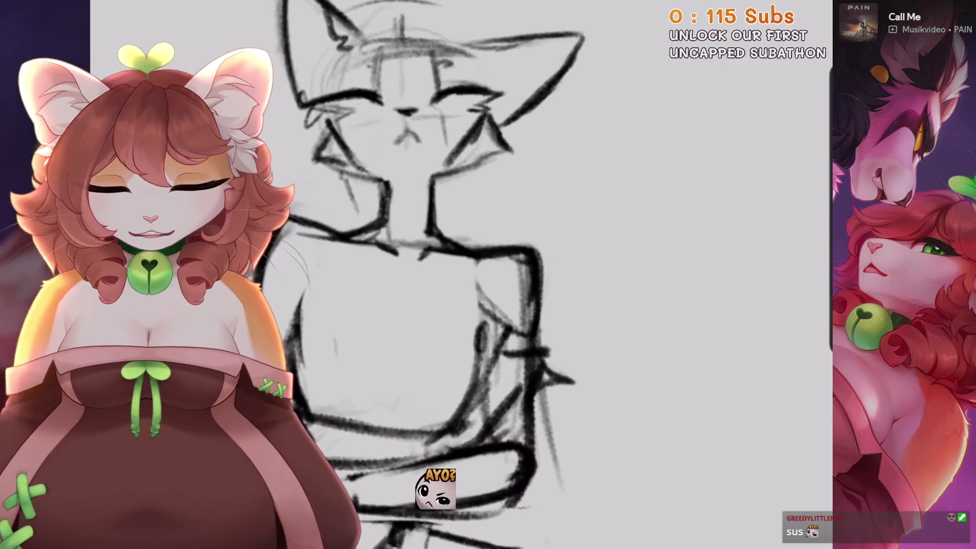
# Undo a stray stroke and dab a small dark dot near the cat's eye.
pyautogui.moveTo(458, 274); pyautogui.dragTo(650, 242)
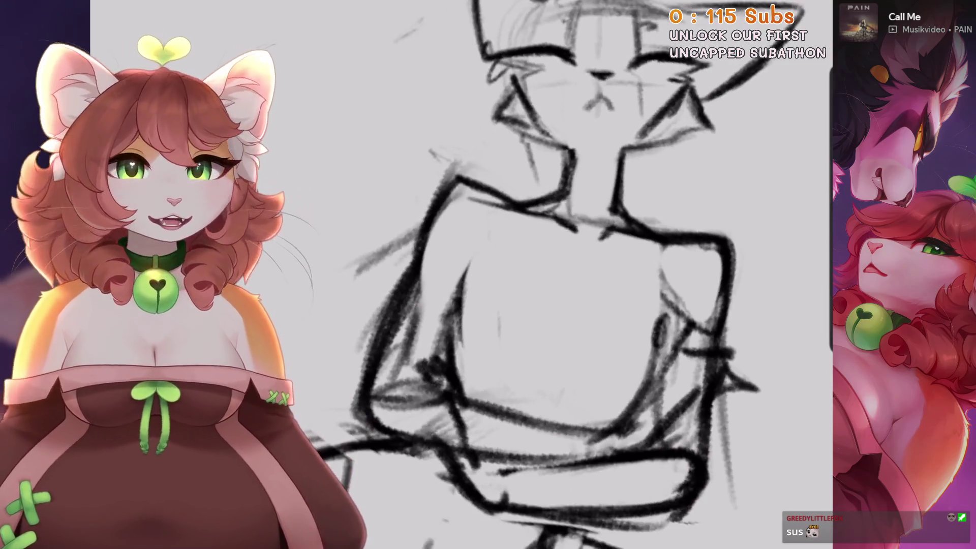
pyautogui.moveTo(416, 180); pyautogui.dragTo(514, 269)
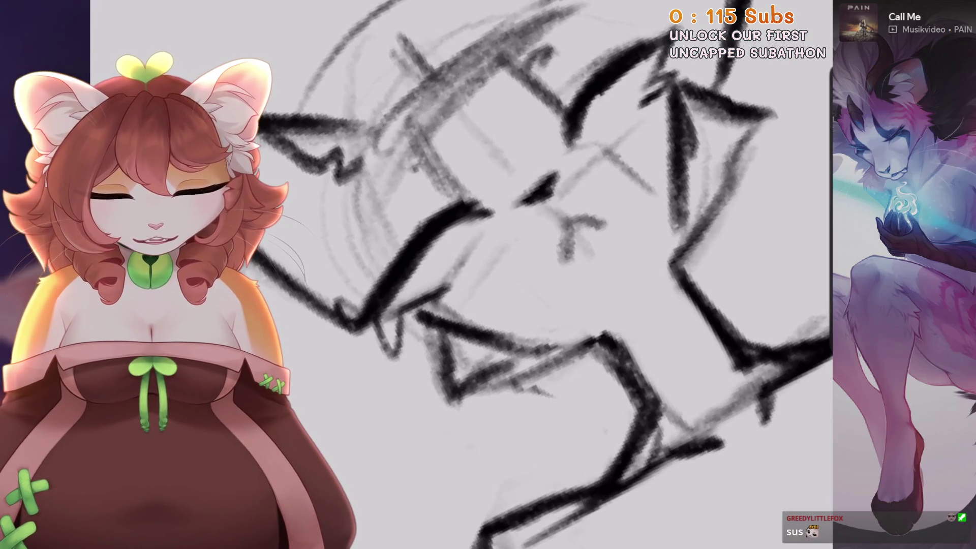
pyautogui.moveTo(514, 269); pyautogui.dragTo(528, 285)
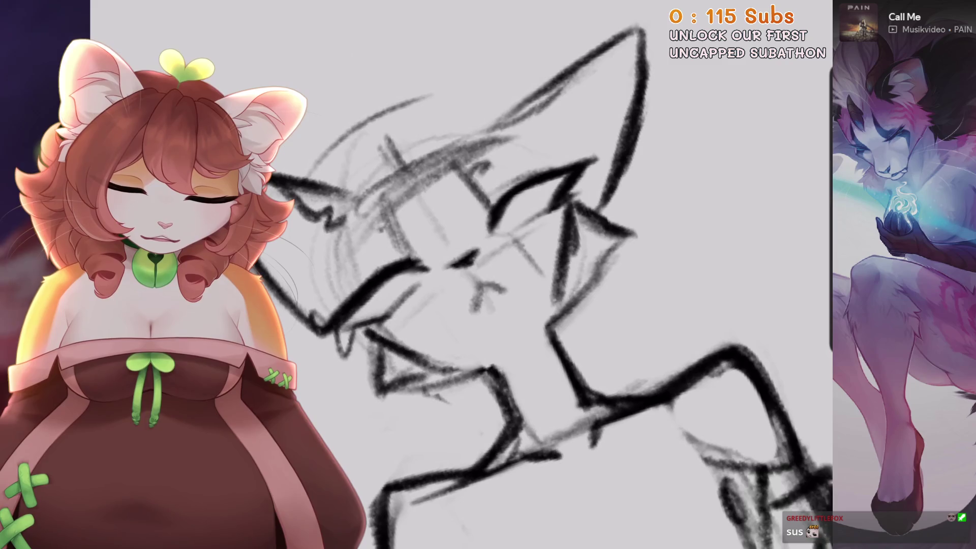
pyautogui.hotkey('ctrl', 'z')
pyautogui.click(531, 224)
pyautogui.scroll(2, 508, 274)
pyautogui.scroll(-3, 433, 272)
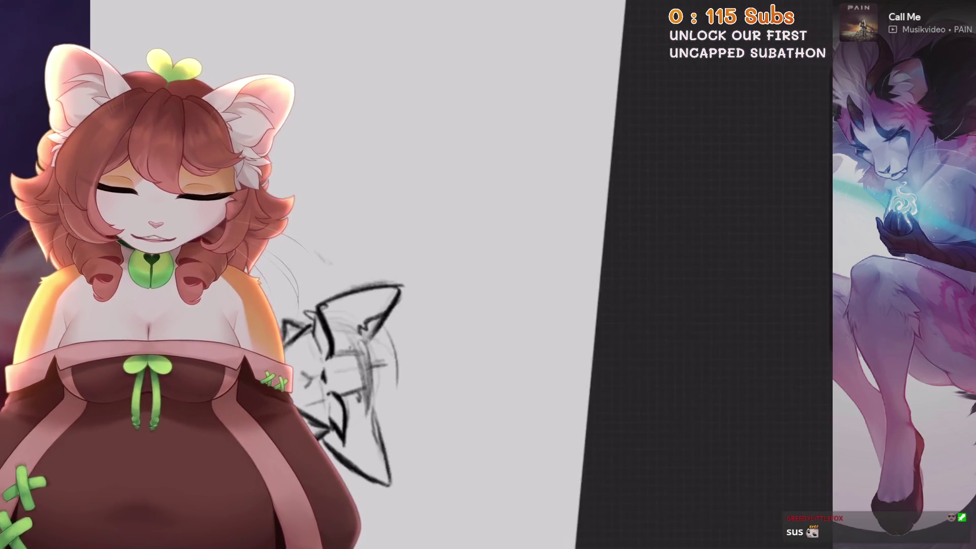
pyautogui.scroll(3, 433, 272)
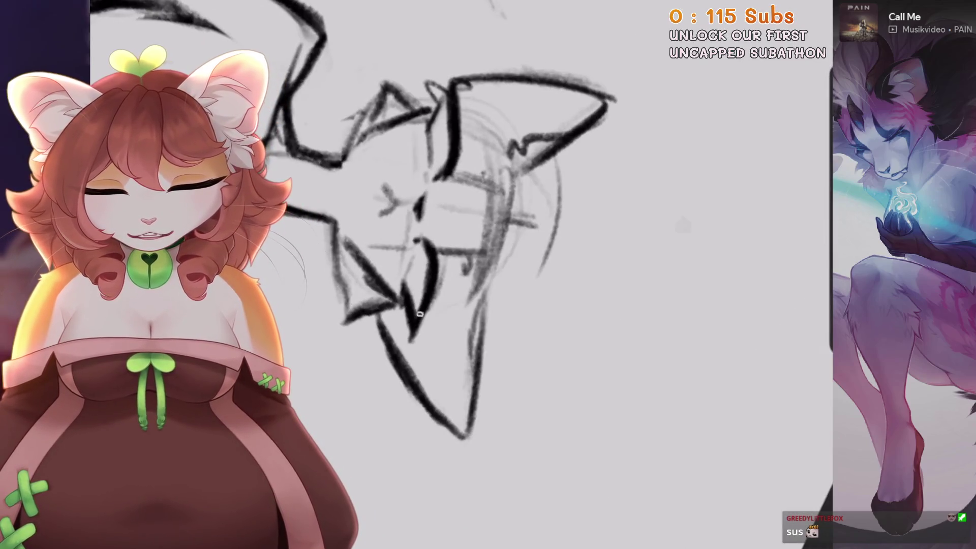
pyautogui.scroll(-3, 426, 290)
pyautogui.scroll(3, 508, 275)
pyautogui.scroll(1, 508, 274)
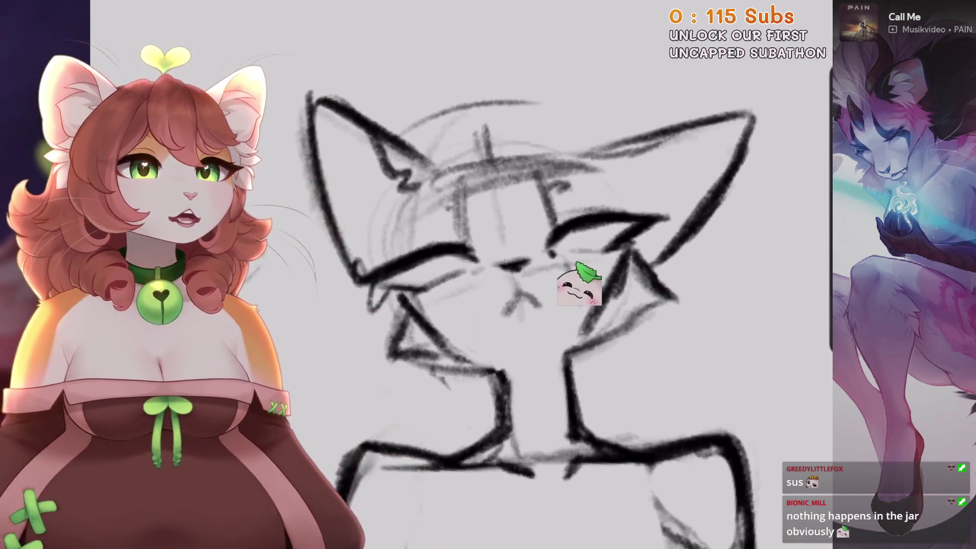
# Undo the last paint stroke on the sketch.
pyautogui.moveTo(529, 297); pyautogui.dragTo(496, 330)
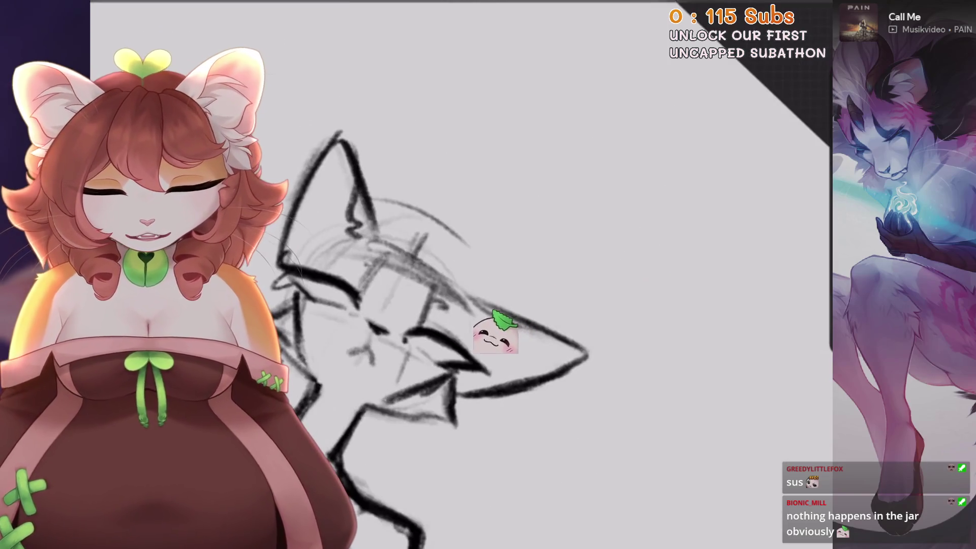
pyautogui.hotkey('ctrl', 'z')
pyautogui.scroll(3, 465, 342)
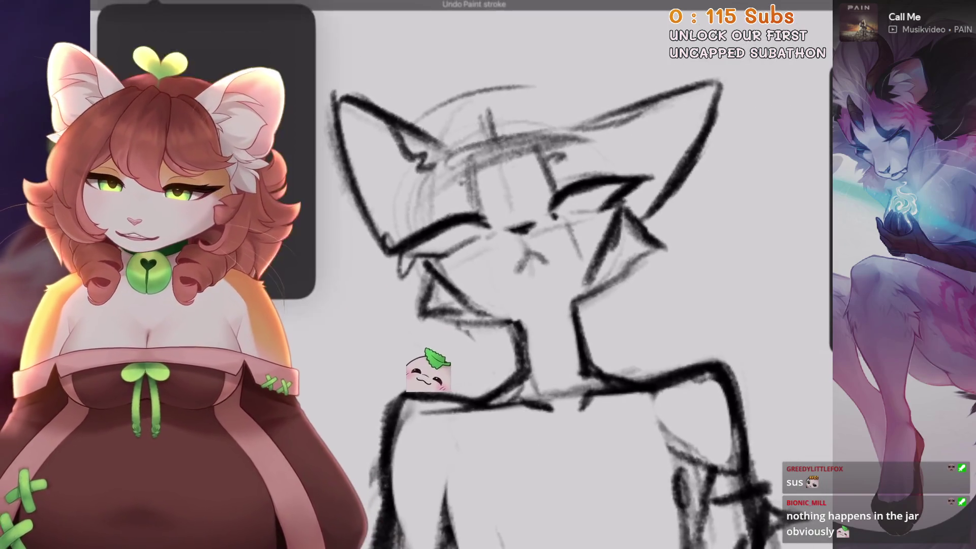
pyautogui.scroll(-2, 428, 370)
# Enable a Symmetry drawing guide with its vertical axis through the cat's face.
pyautogui.click(295, 179)
pyautogui.click(152, 206)
pyautogui.click(588, 476)
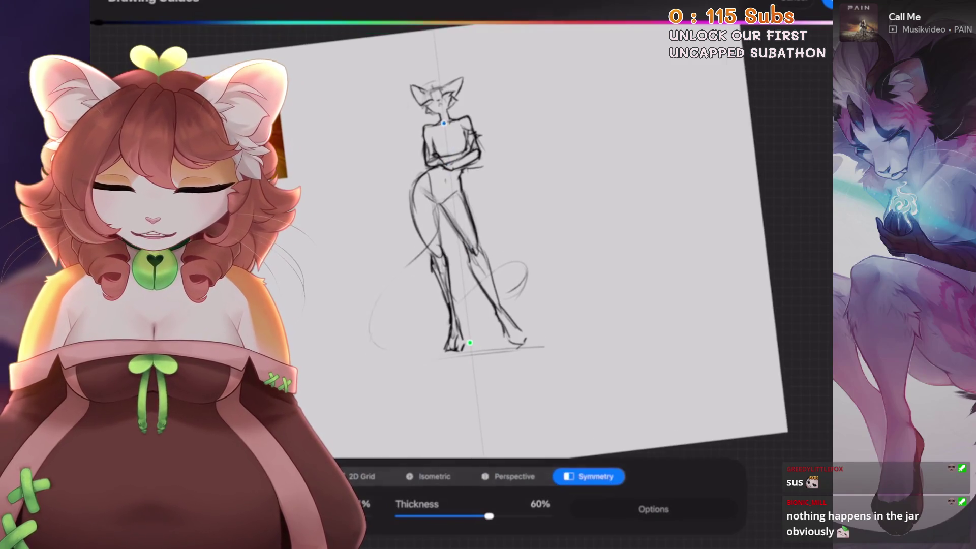
pyautogui.scroll(10, 396, 273)
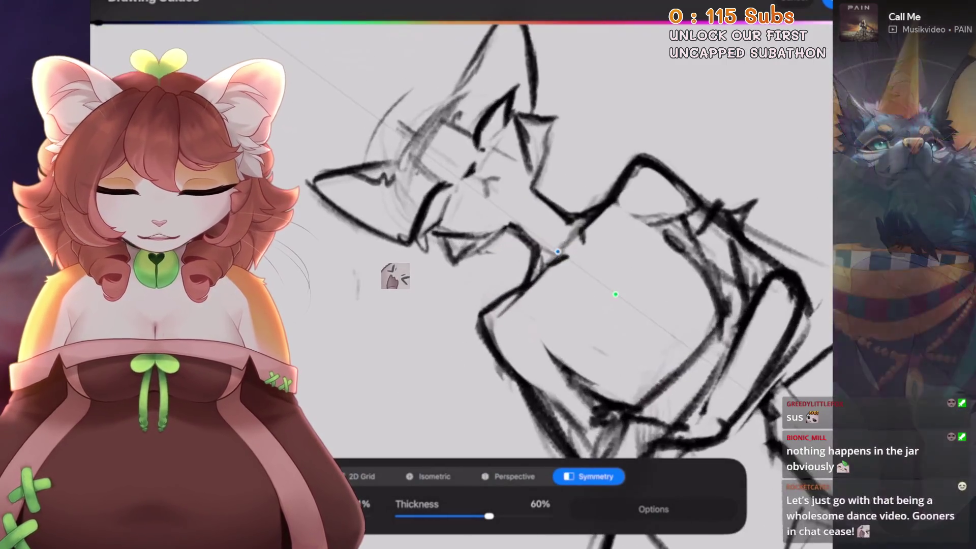
pyautogui.scroll(-5, 395, 264)
pyautogui.scroll(5, 395, 232)
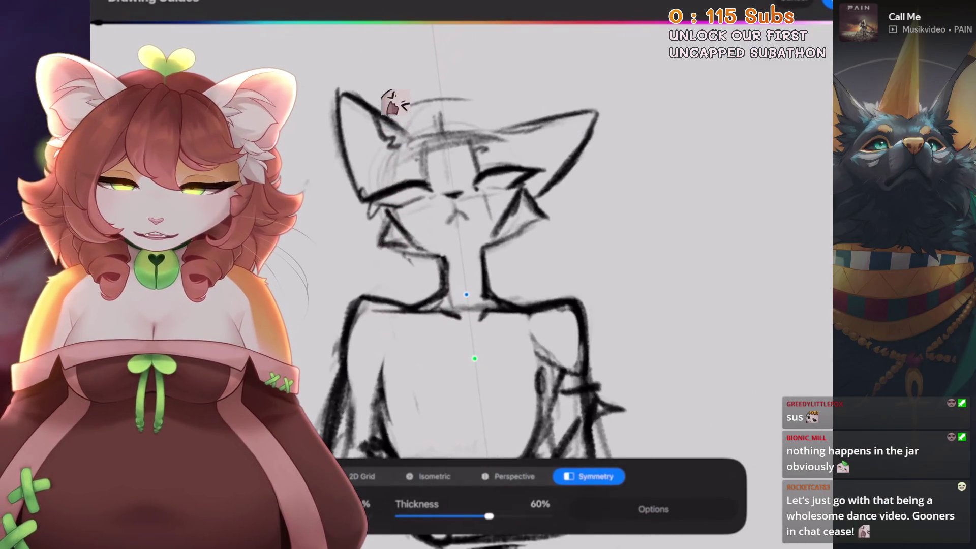
pyautogui.scroll(5, 472, 275)
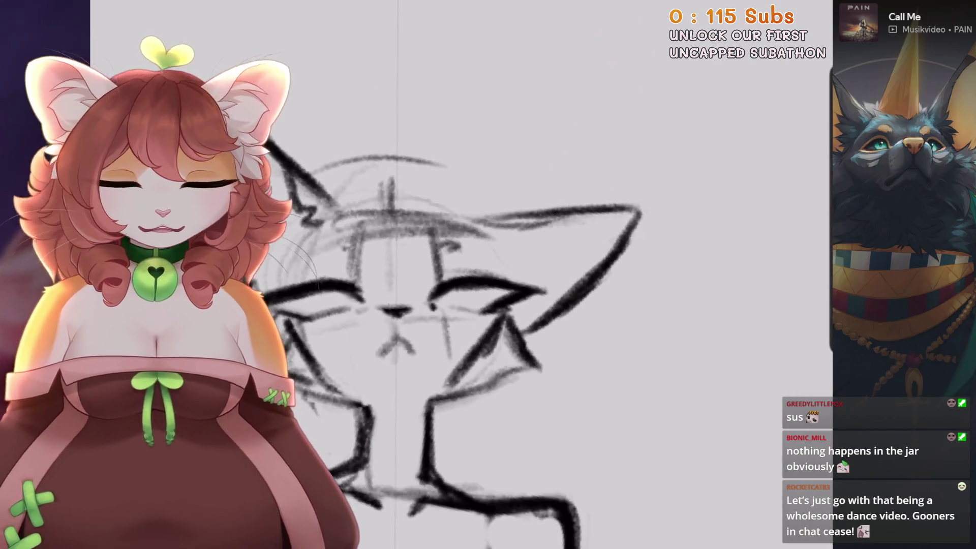
# Try several small strokes near the cat's face and undo each one.
pyautogui.scroll(3, 473, 274)
pyautogui.moveTo(562, 219); pyautogui.dragTo(366, 315)
pyautogui.hotkey('ctrl', 'z')
pyautogui.scroll(-2, 438, 322)
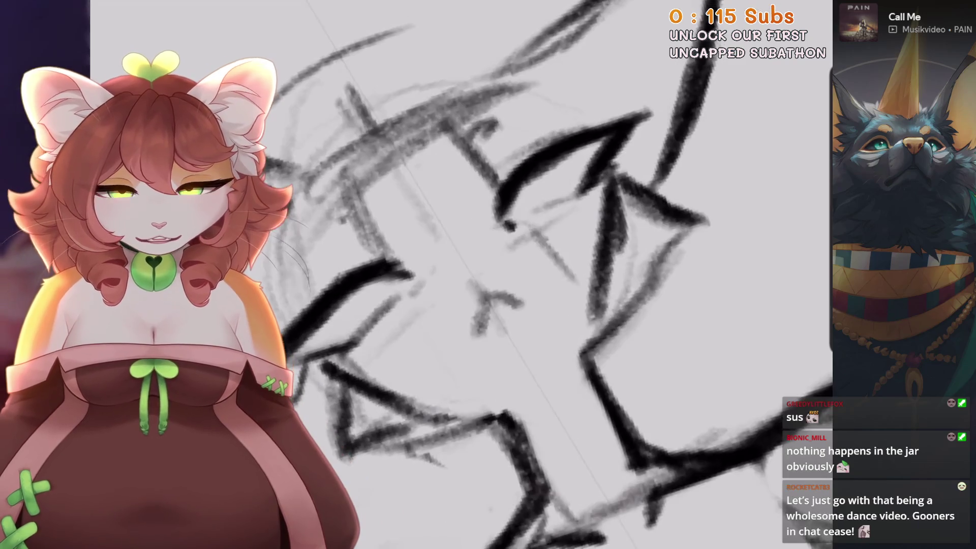
pyautogui.moveTo(470, 271); pyautogui.dragTo(442, 277)
pyautogui.hotkey('ctrl', 'z')
pyautogui.moveTo(488, 246); pyautogui.dragTo(440, 280)
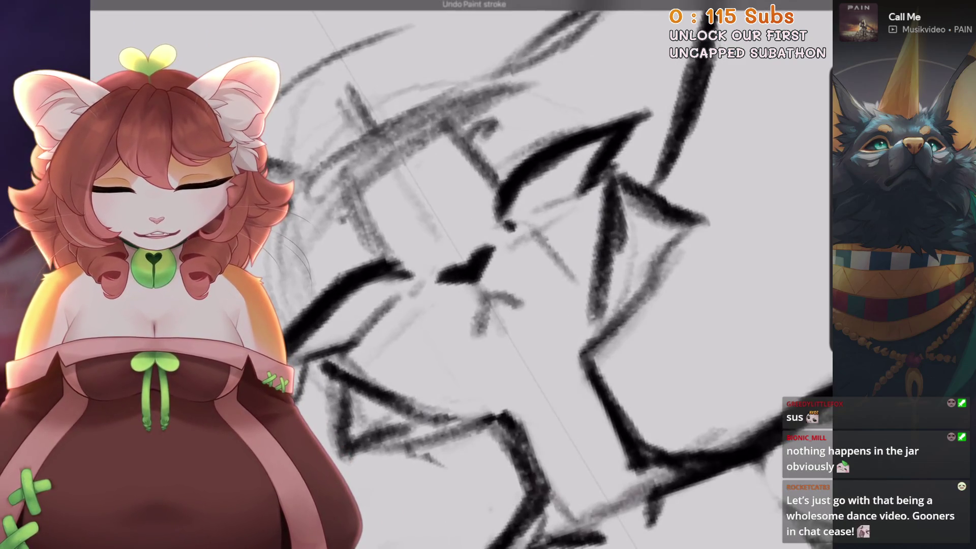
pyautogui.scroll(2, 473, 275)
pyautogui.hotkey('ctrl', 'z')
pyautogui.scroll(-3, 477, 255)
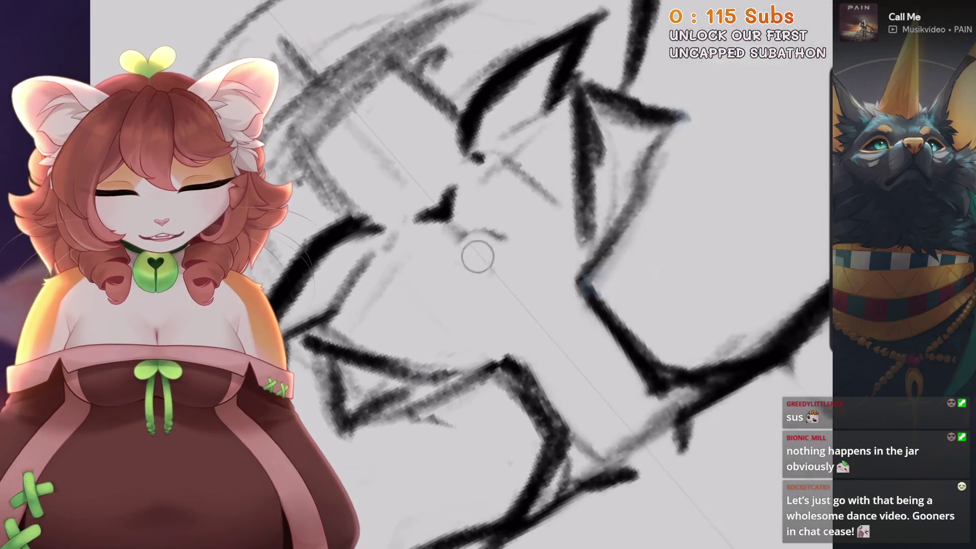
# Reset the view upright and restore the pupil strokes on both eyes.
pyautogui.scroll(3, 488, 274)
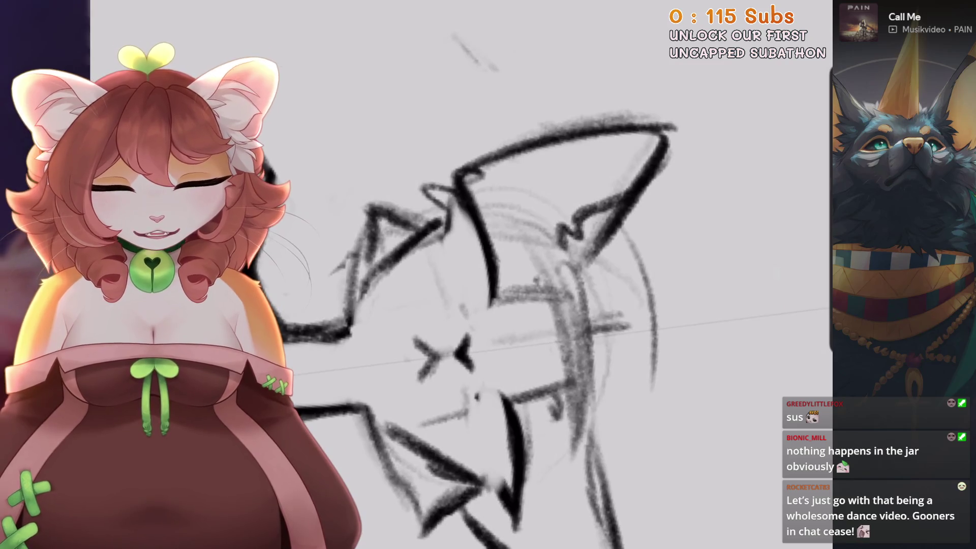
pyautogui.scroll(3, 477, 282)
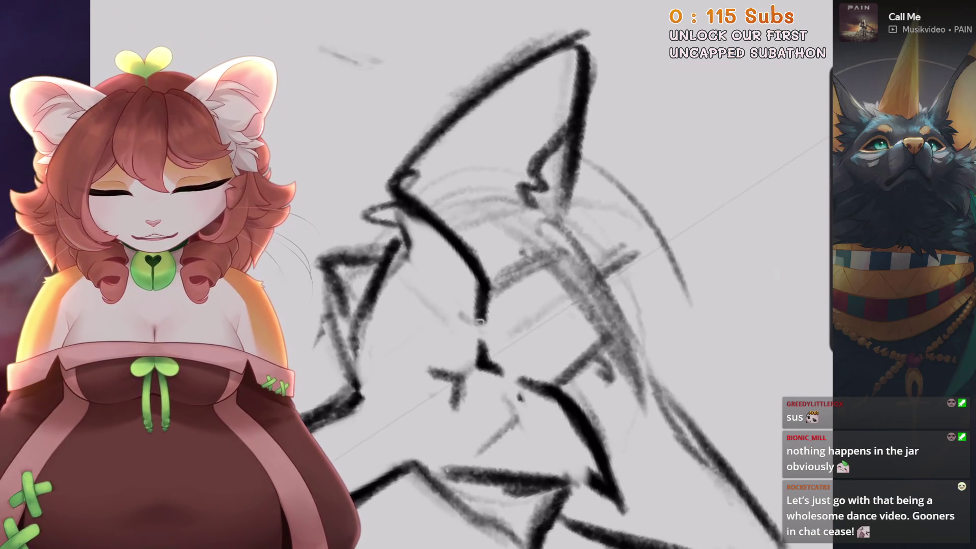
pyautogui.scroll(-2, 480, 321)
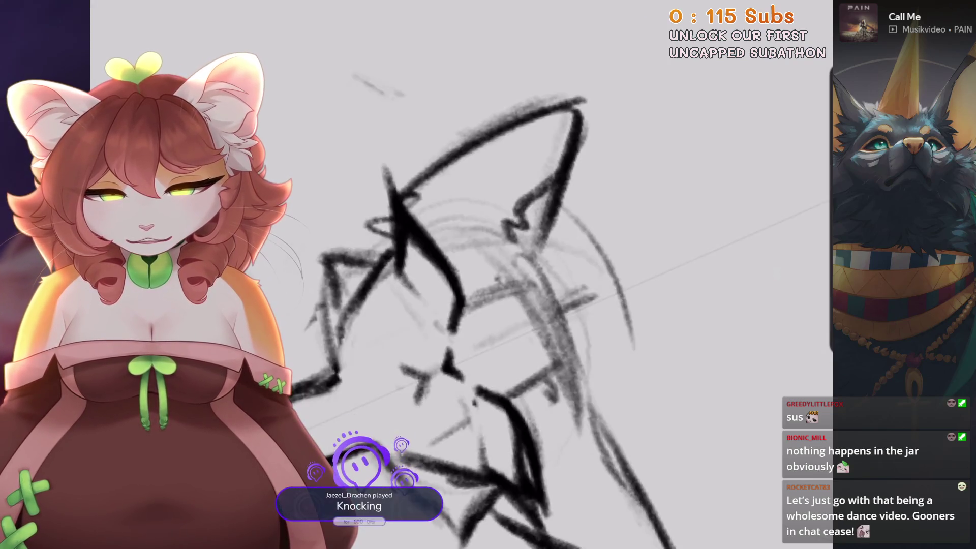
pyautogui.scroll(5, 398, 262)
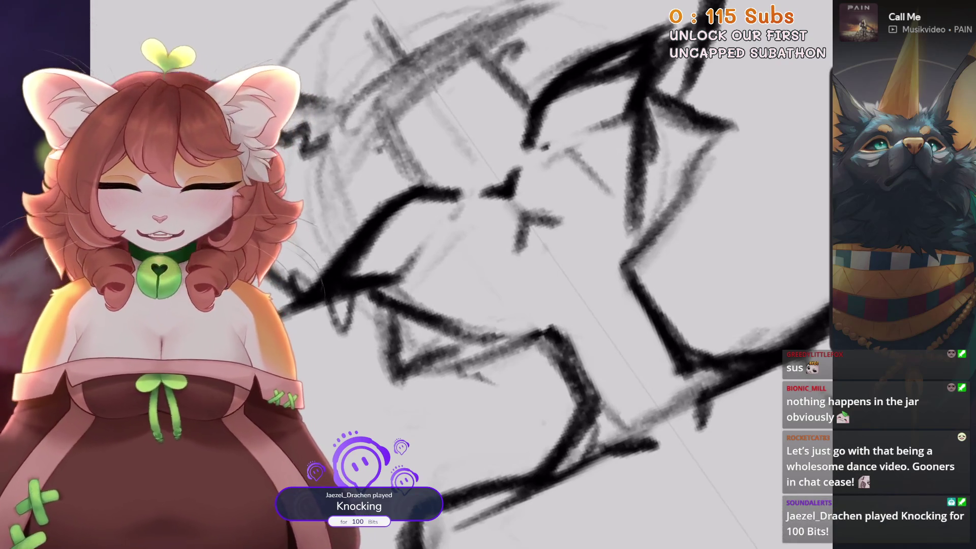
pyautogui.scroll(1, 350, 204)
pyautogui.hotkey('ctrl', '0')
pyautogui.scroll(2, 508, 275)
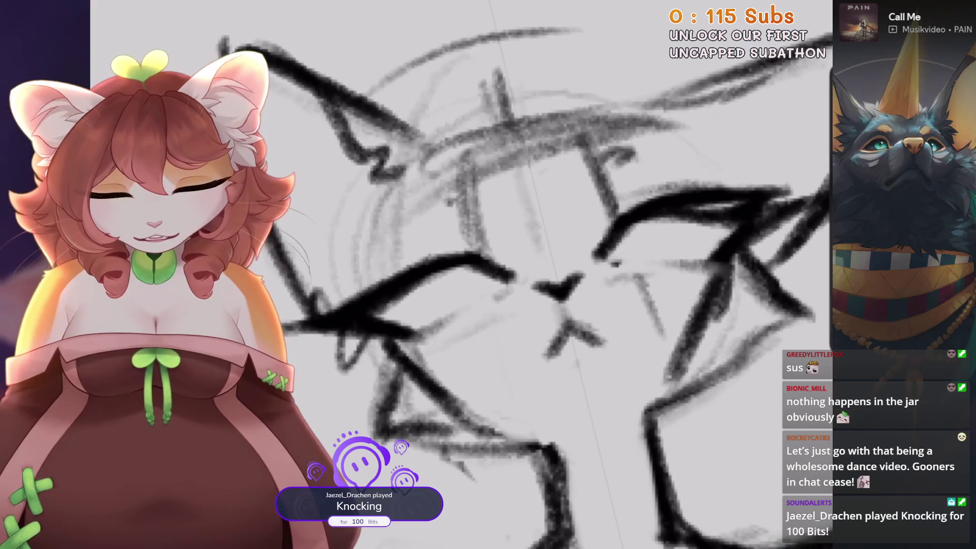
pyautogui.scroll(-4, 457, 275)
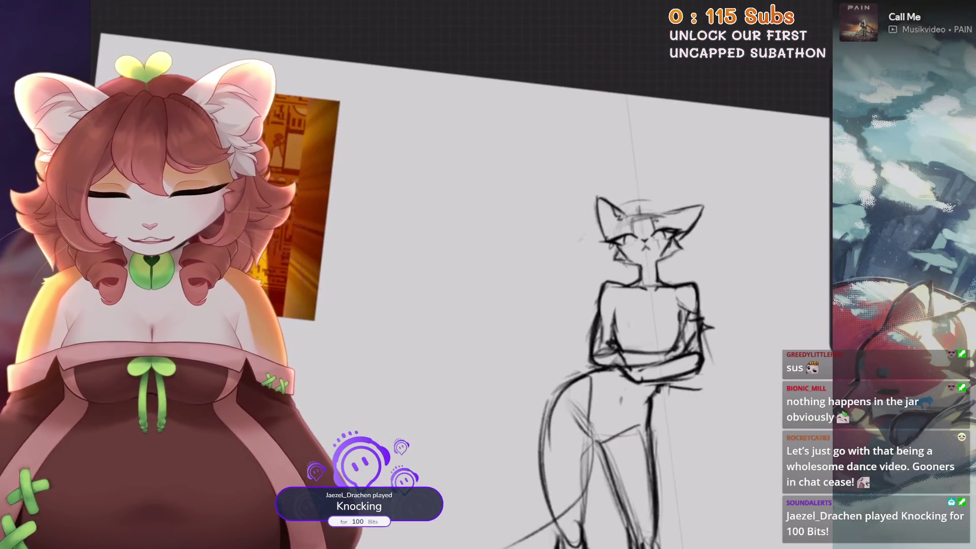
pyautogui.scroll(3, 406, 244)
pyautogui.scroll(3, 458, 244)
pyautogui.hotkey('ctrl', 'z')
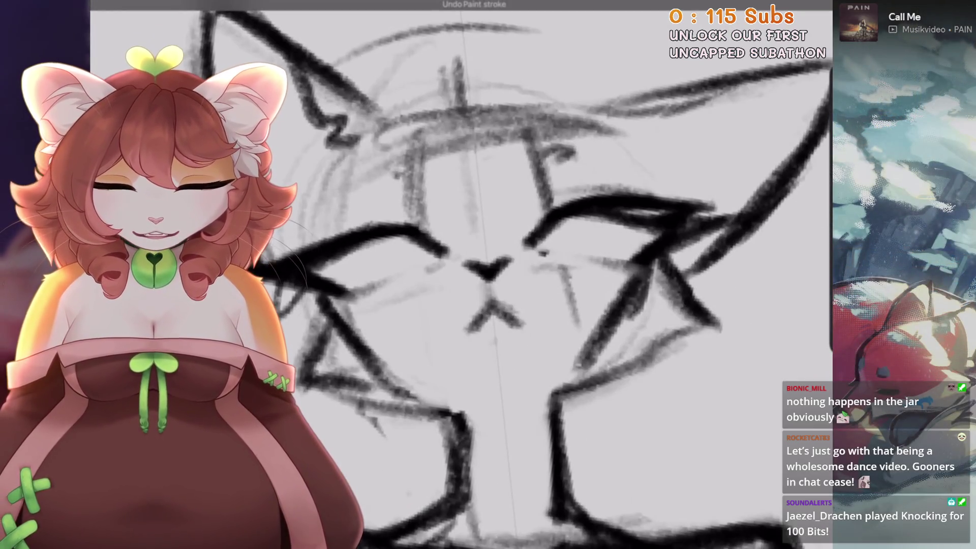
pyautogui.hotkey('ctrl', 'shift', 'z')
pyautogui.hotkey('ctrl', 'shift', 'z')
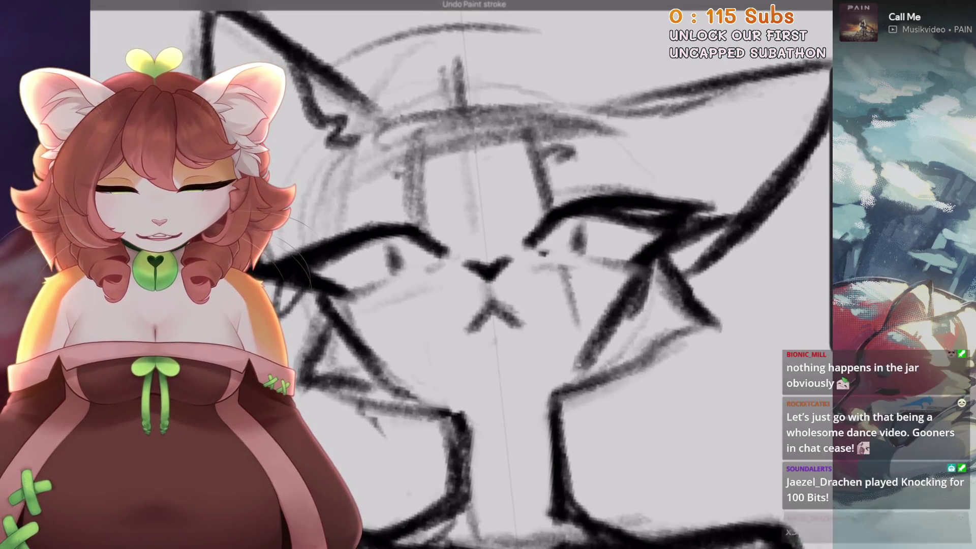
pyautogui.scroll(3, 488, 274)
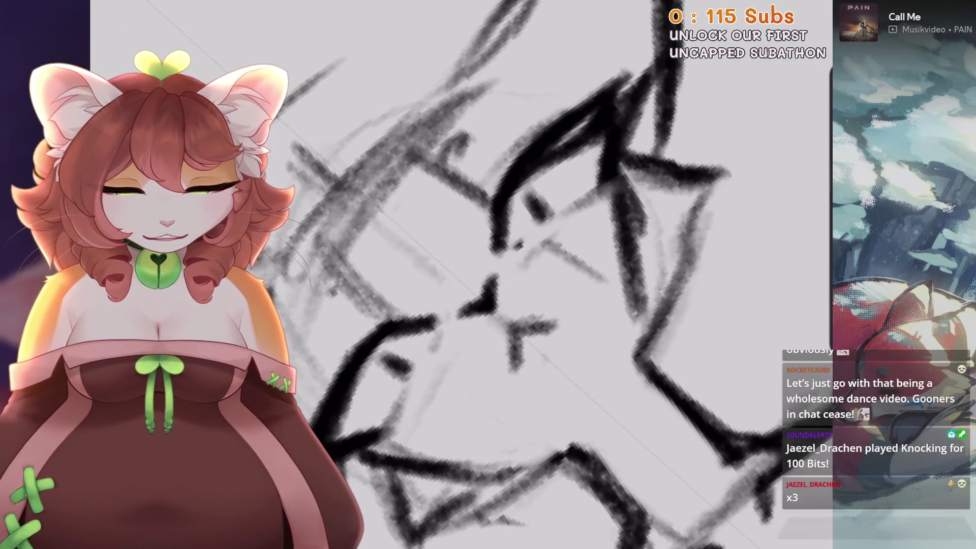
pyautogui.scroll(-3, 488, 274)
# Pick a brush from the library and undo the stray stroke.
pyautogui.press('b')
pyautogui.click(477, 310)
pyautogui.scroll(1, 488, 274)
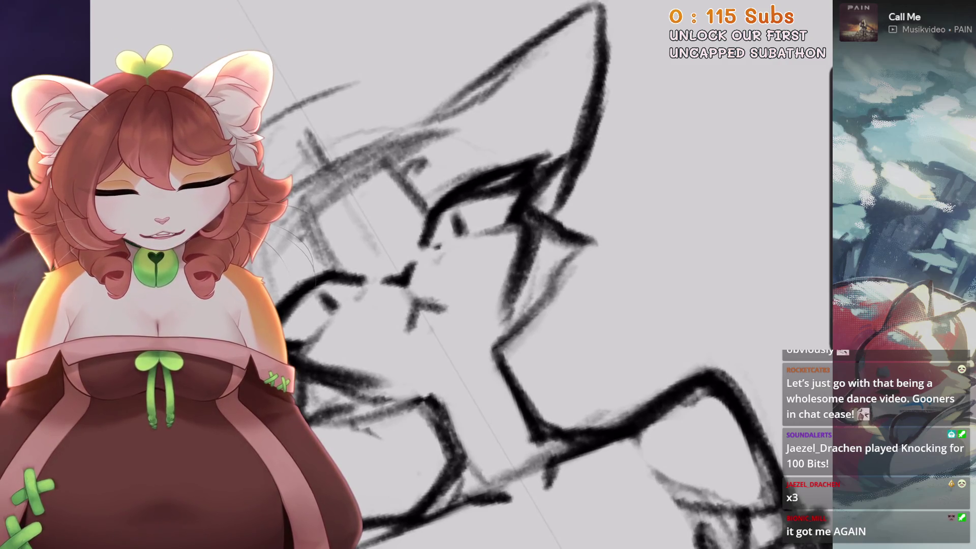
pyautogui.hotkey('ctrl', 'z')
pyautogui.moveTo(522, 232)
pyautogui.mouseDown()
pyautogui.moveTo(539, 285)
pyautogui.moveTo(519, 346)
pyautogui.moveTo(477, 386)
pyautogui.mouseUp()
pyautogui.press('s')
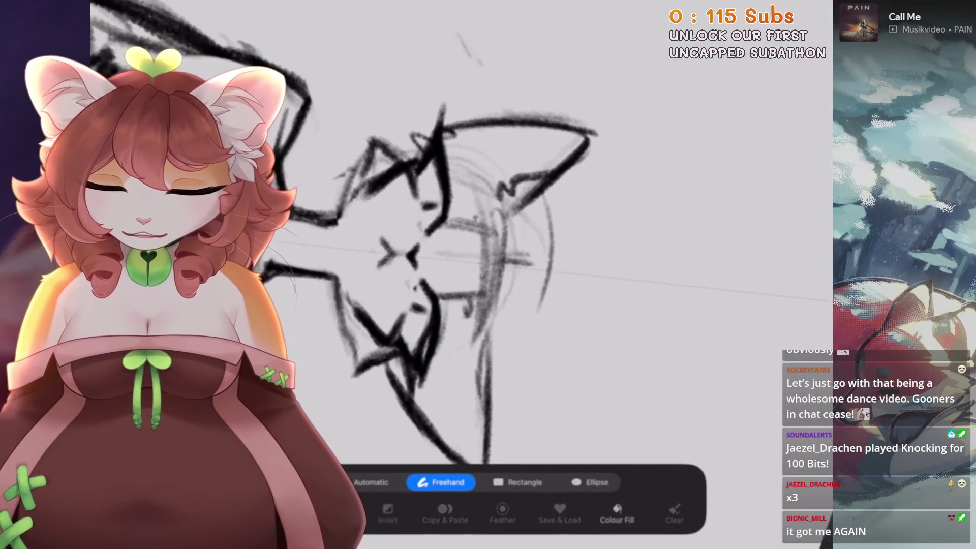
pyautogui.press('s')
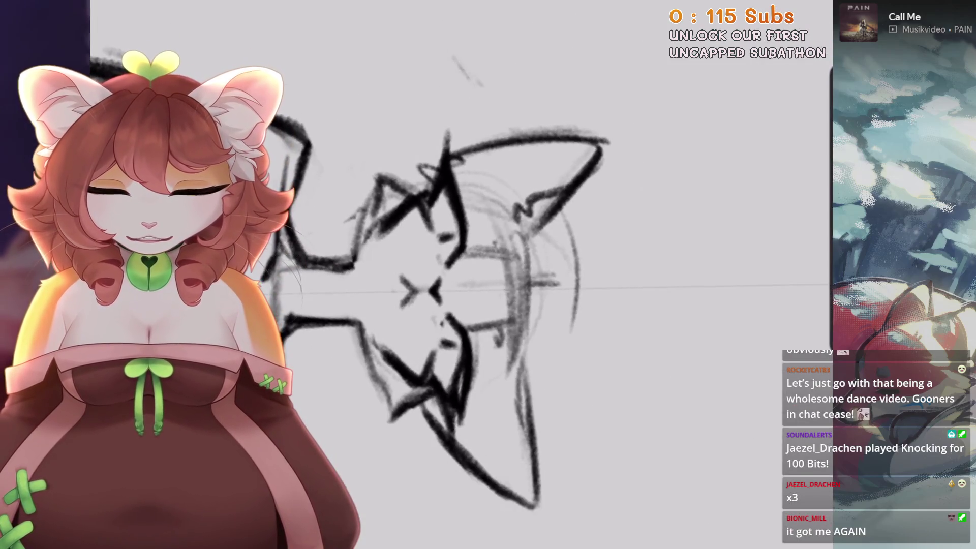
pyautogui.scroll(3, 508, 305)
pyautogui.moveTo(559, 228)
pyautogui.mouseDown()
pyautogui.moveTo(508, 285)
pyautogui.moveTo(474, 293)
pyautogui.mouseUp()
pyautogui.moveTo(546, 271)
pyautogui.mouseDown()
pyautogui.moveTo(509, 300)
pyautogui.moveTo(485, 285)
pyautogui.mouseUp()
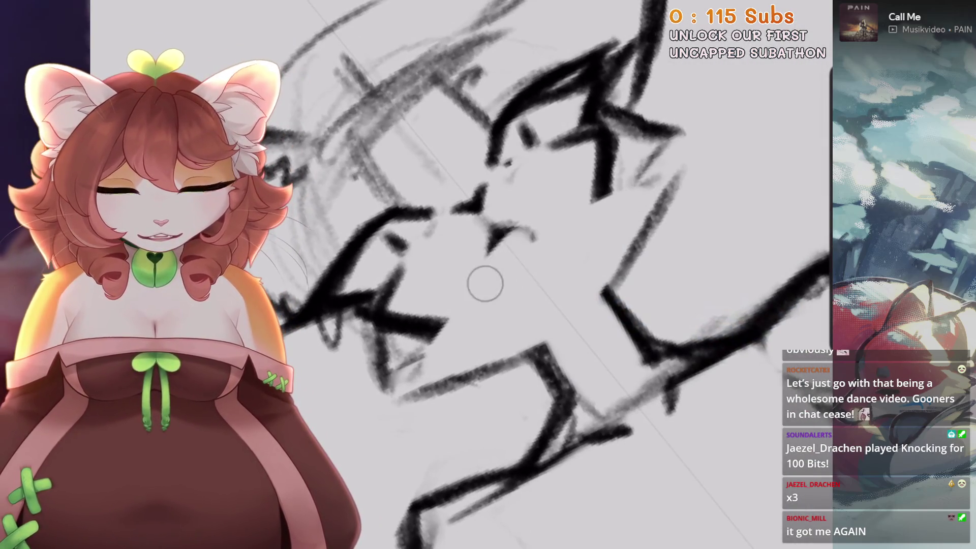
pyautogui.moveTo(496, 225); pyautogui.dragTo(512, 266)
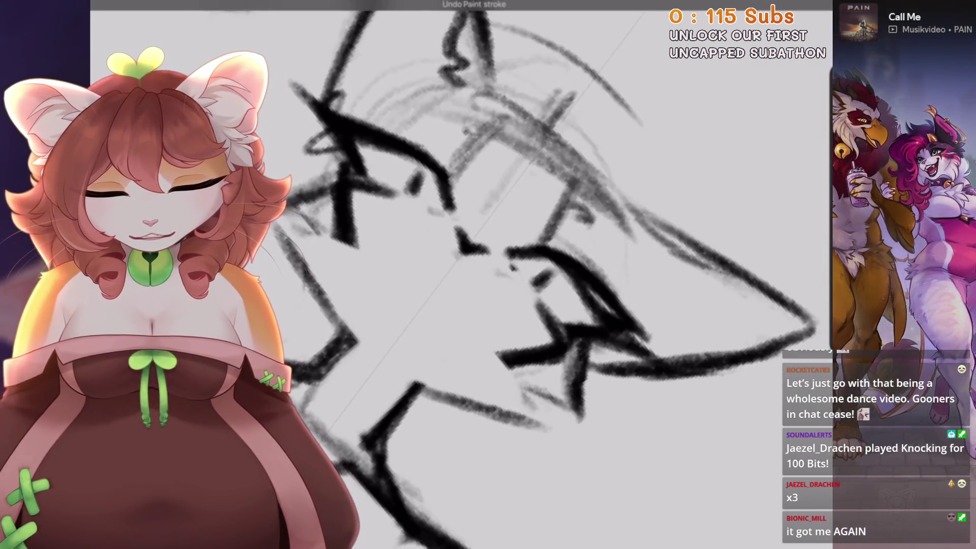
pyautogui.moveTo(442, 279); pyautogui.dragTo(455, 325)
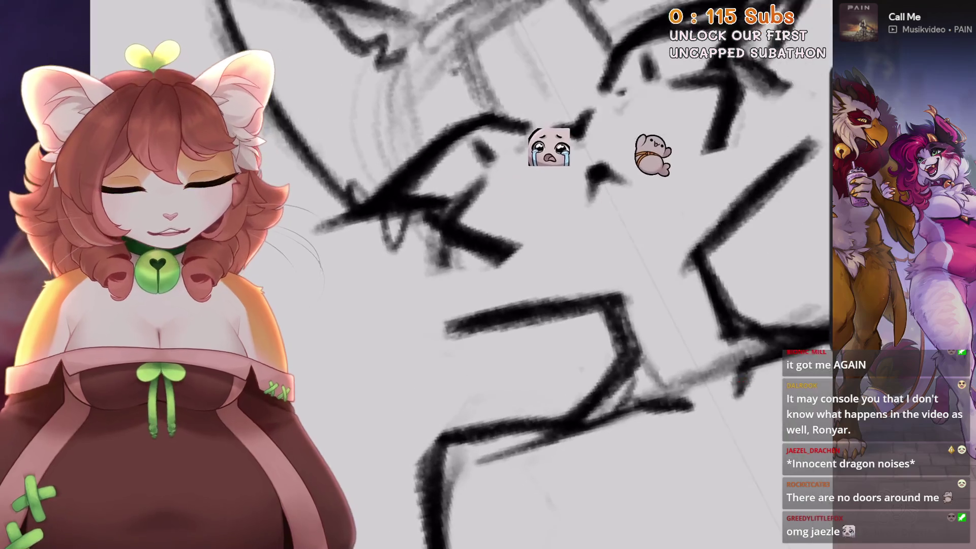
# Undo the last stroke on the cat's face.
pyautogui.scroll(-5, 509, 274)
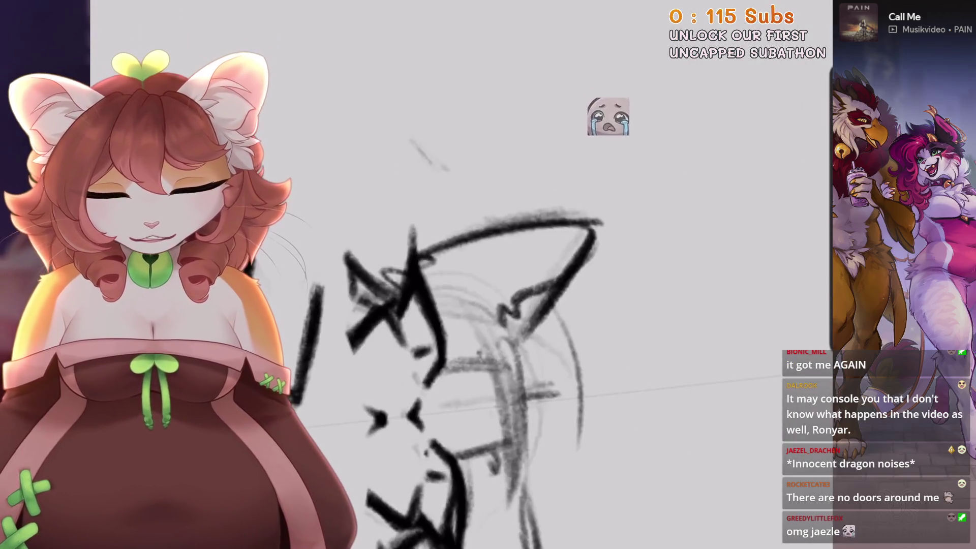
pyautogui.scroll(5, 333, 371)
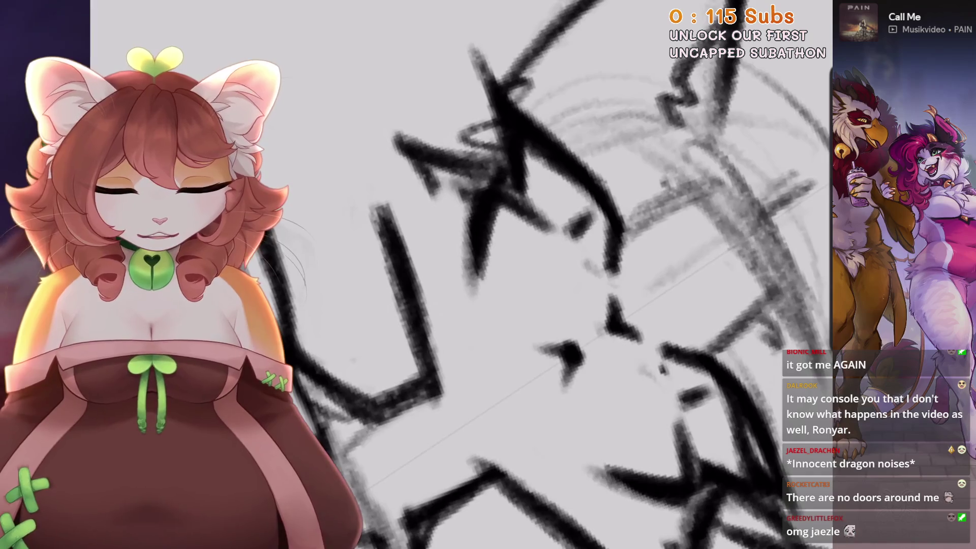
pyautogui.scroll(-2, 509, 274)
pyautogui.scroll(1, 508, 274)
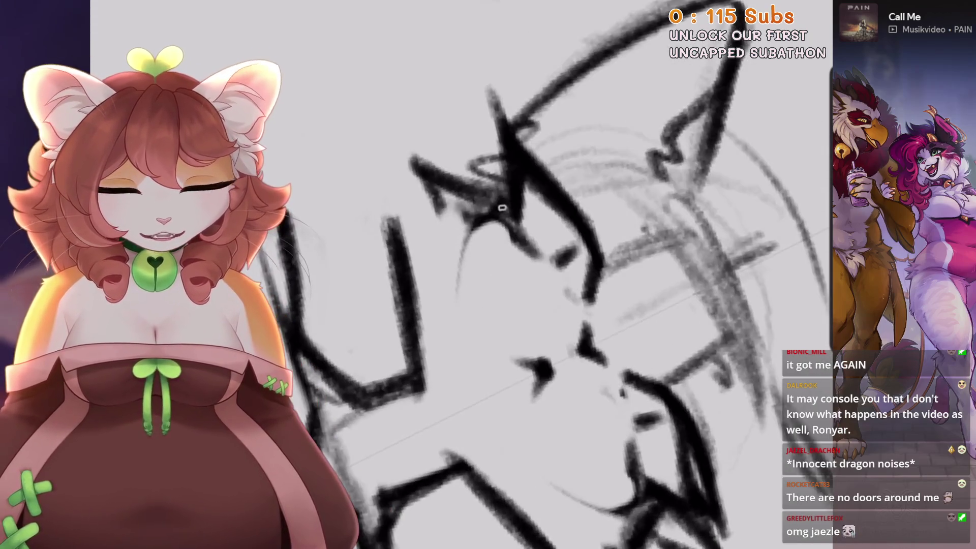
pyautogui.scroll(-2, 509, 275)
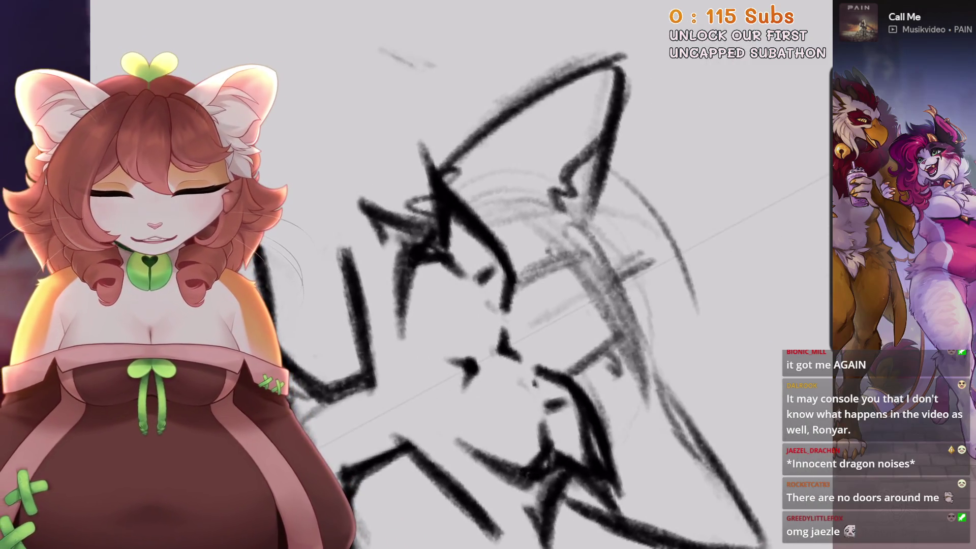
pyautogui.scroll(-3, 509, 275)
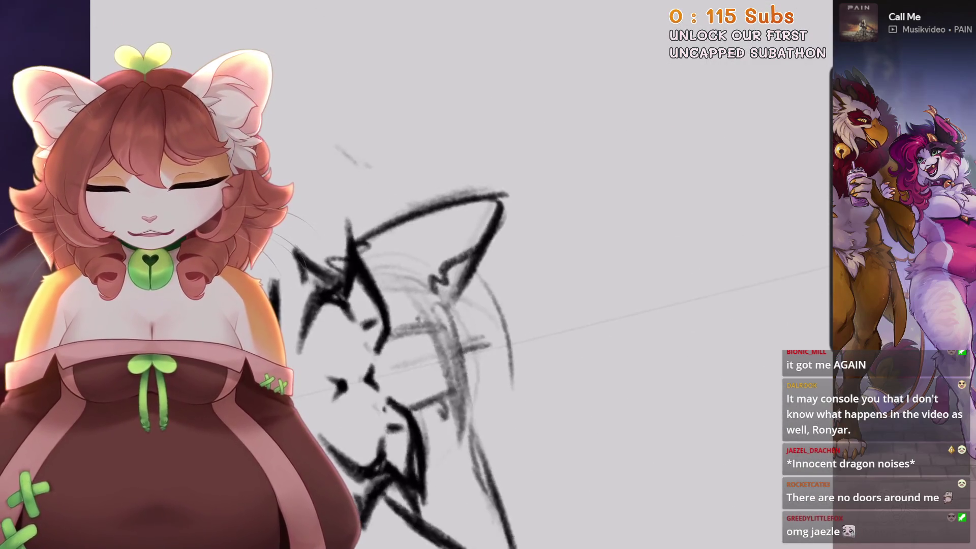
pyautogui.scroll(3, 508, 275)
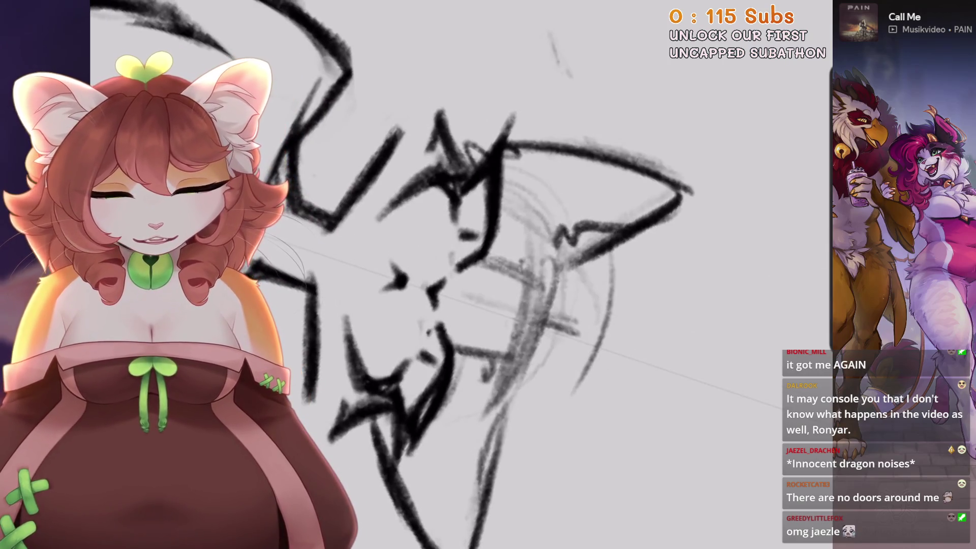
pyautogui.scroll(1, 509, 274)
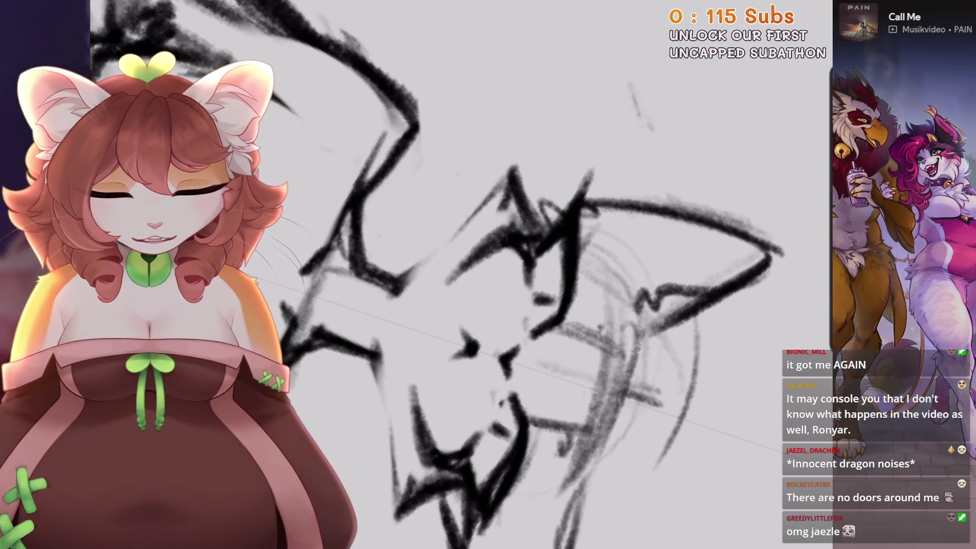
pyautogui.scroll(1, 508, 274)
pyautogui.scroll(-2, 531, 196)
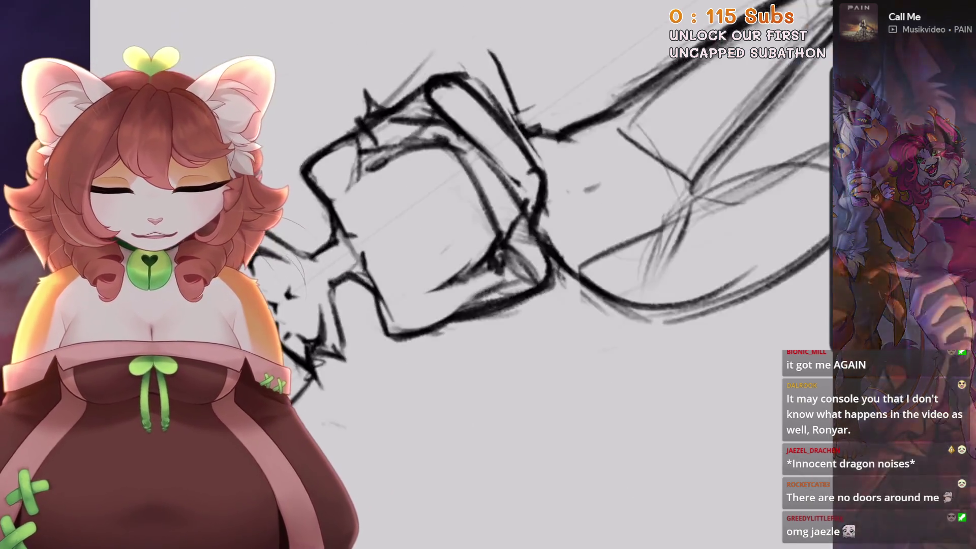
pyautogui.hotkey('ctrl', 'z')
# Set the pencil brush size to 9%.
pyautogui.scroll(-3, 508, 228)
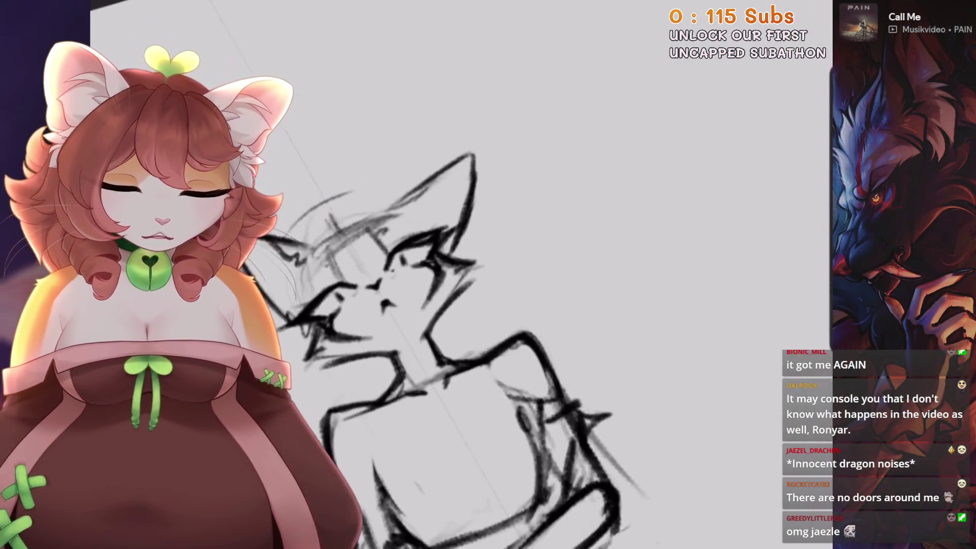
pyautogui.scroll(1, 508, 228)
pyautogui.scroll(3, 508, 228)
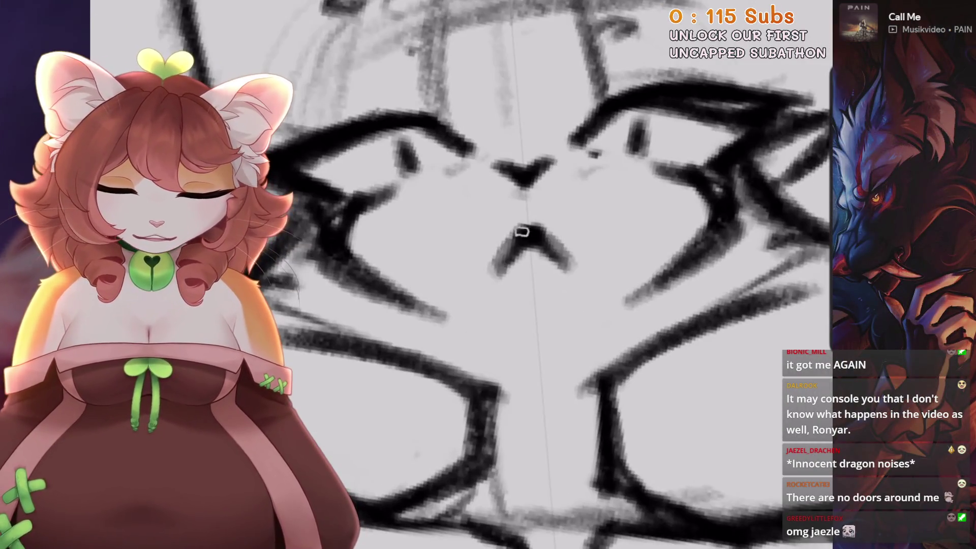
pyautogui.scroll(-3, 408, 270)
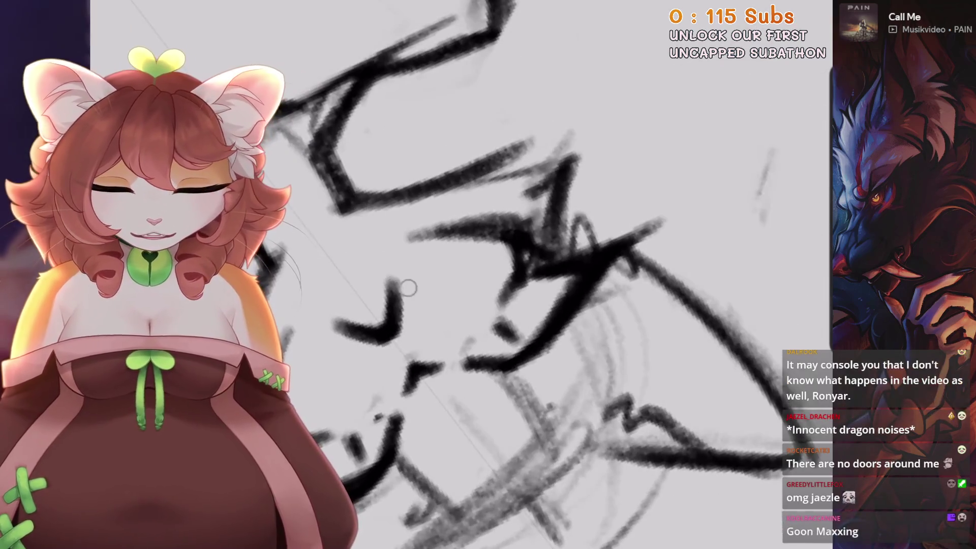
pyautogui.scroll(-4, 488, 275)
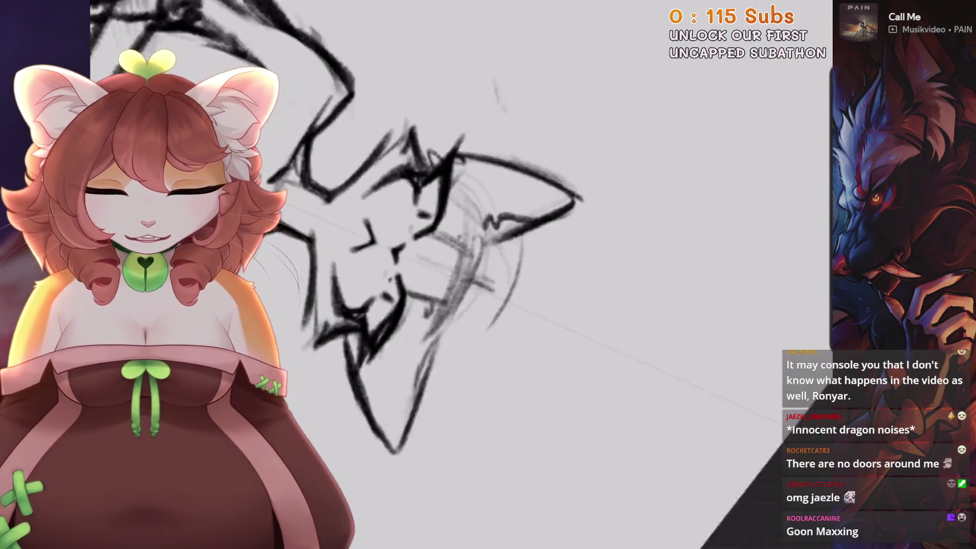
pyautogui.scroll(3, 461, 226)
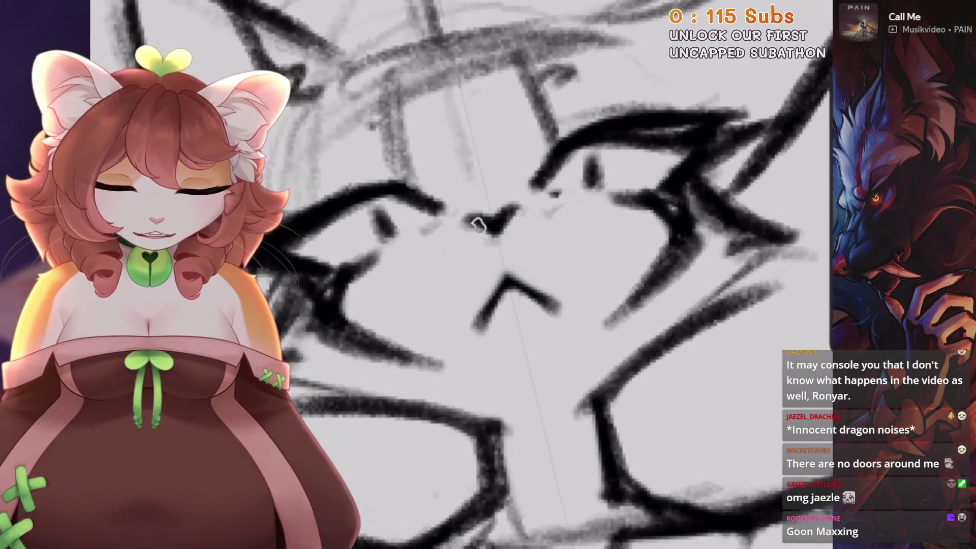
pyautogui.hotkey('ctrl', ']')
pyautogui.press(']')
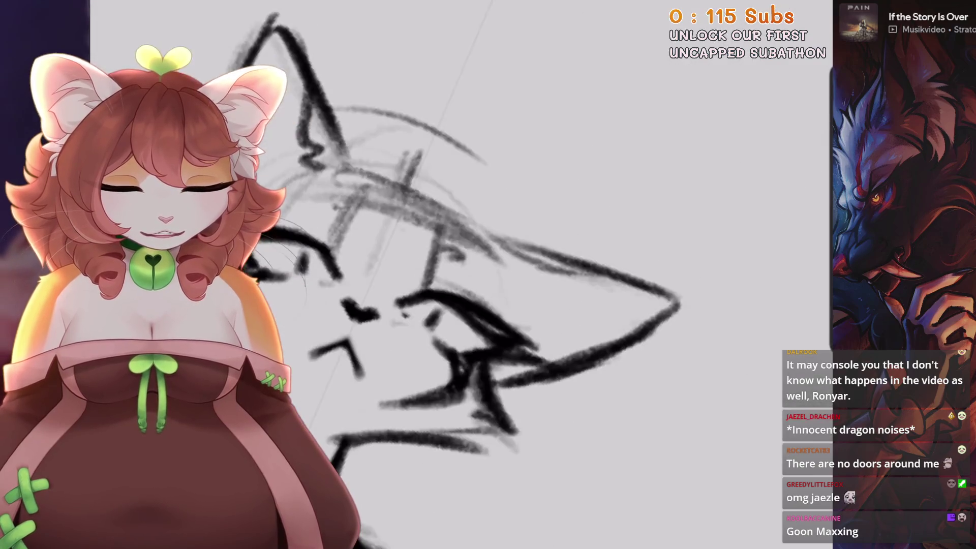
pyautogui.scroll(-5, 520, 195)
pyautogui.scroll(2, 508, 275)
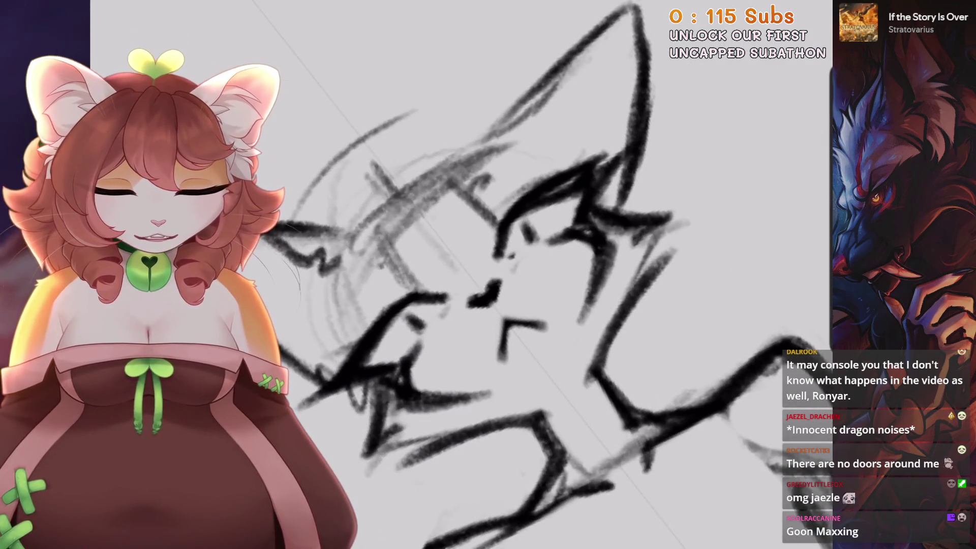
# Remove two stray strokes by the left cheek and redraw the forehead line.
pyautogui.hotkey('ctrl', 'z')
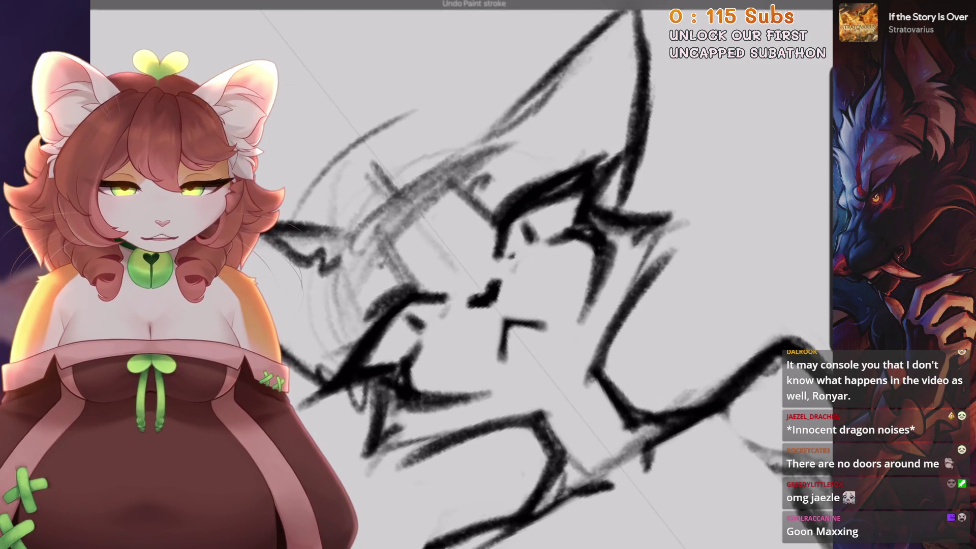
pyautogui.hotkey('ctrl', 'z')
pyautogui.hotkey('ctrl', 'z')
pyautogui.moveTo(353, 275); pyautogui.dragTo(508, 160)
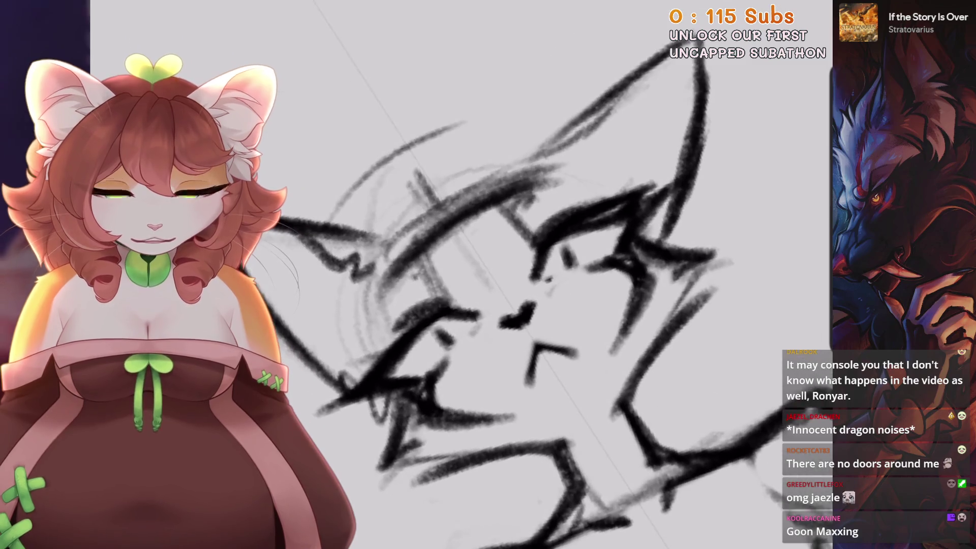
pyautogui.scroll(-5, 390, 254)
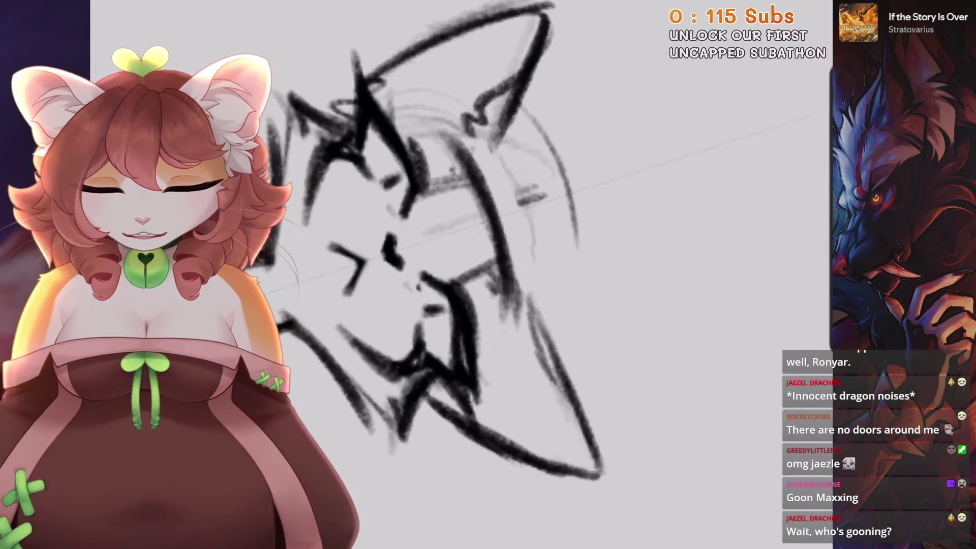
pyautogui.scroll(-3, 447, 153)
pyautogui.scroll(10, 488, 204)
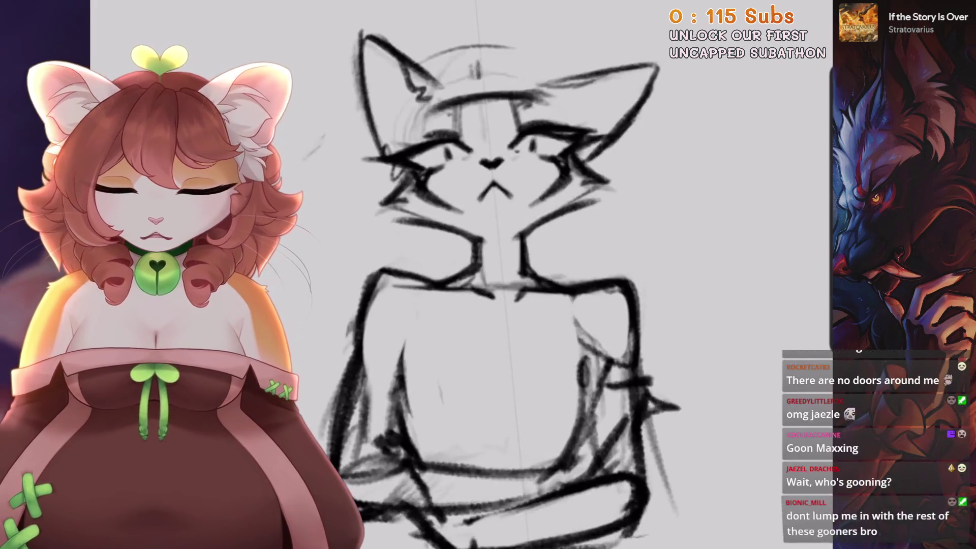
pyautogui.scroll(3, 488, 274)
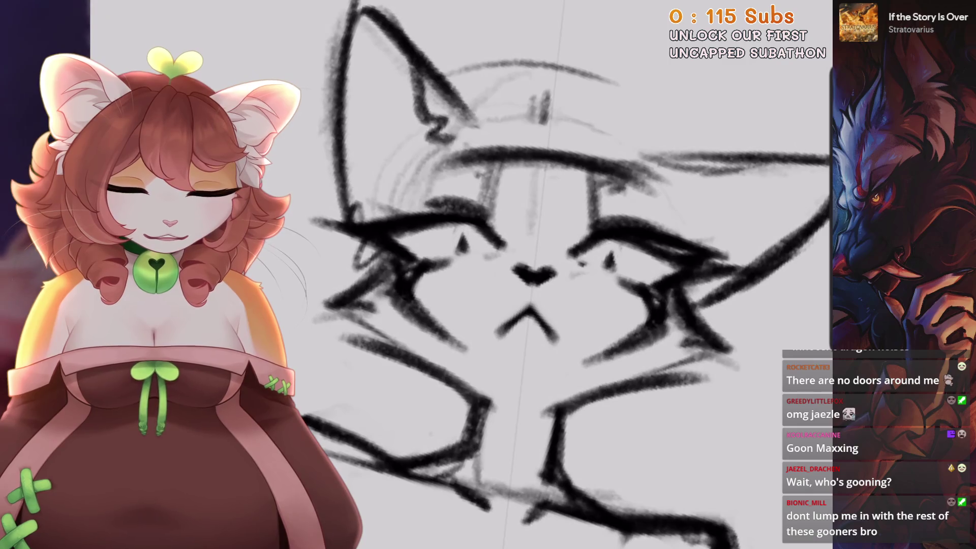
pyautogui.scroll(5, 488, 275)
# Close the brush library and zoom around the sketch.
pyautogui.press('b')
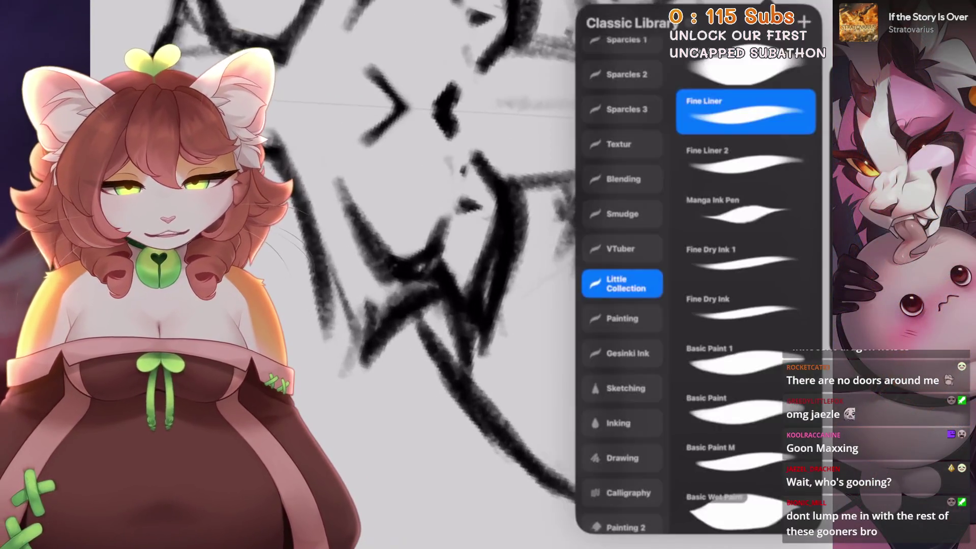
pyautogui.click(549, 199)
pyautogui.scroll(5, 549, 200)
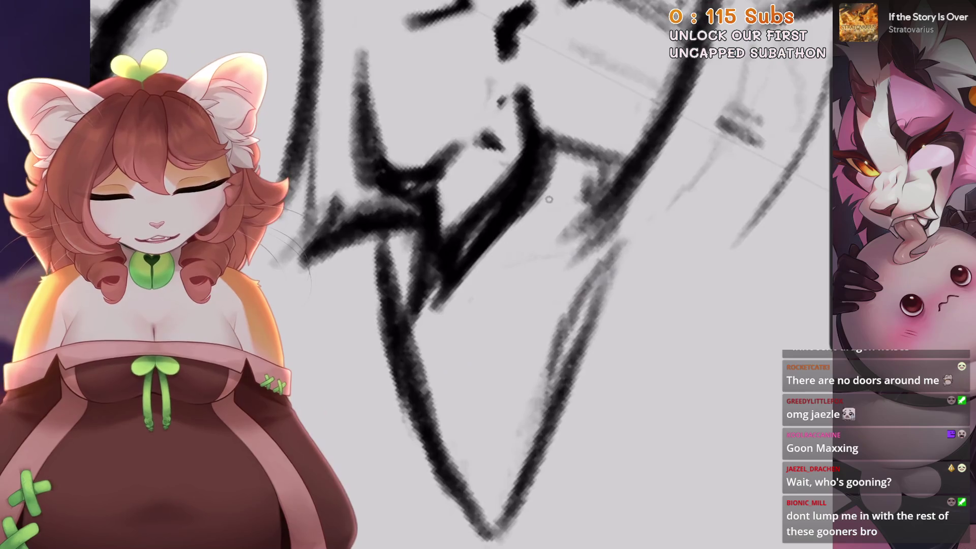
pyautogui.scroll(-5, 488, 275)
pyautogui.scroll(5, 488, 275)
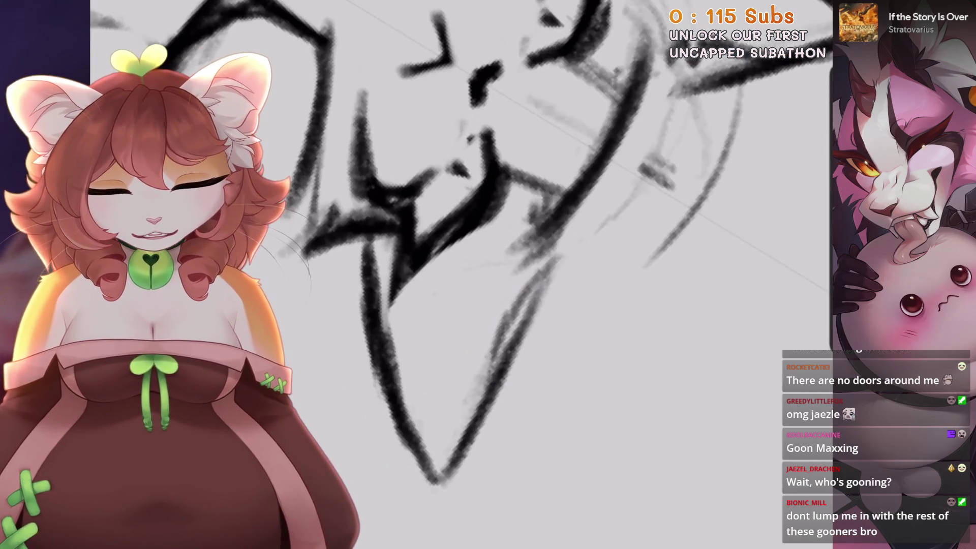
pyautogui.scroll(-3, 488, 274)
pyautogui.scroll(8, 488, 274)
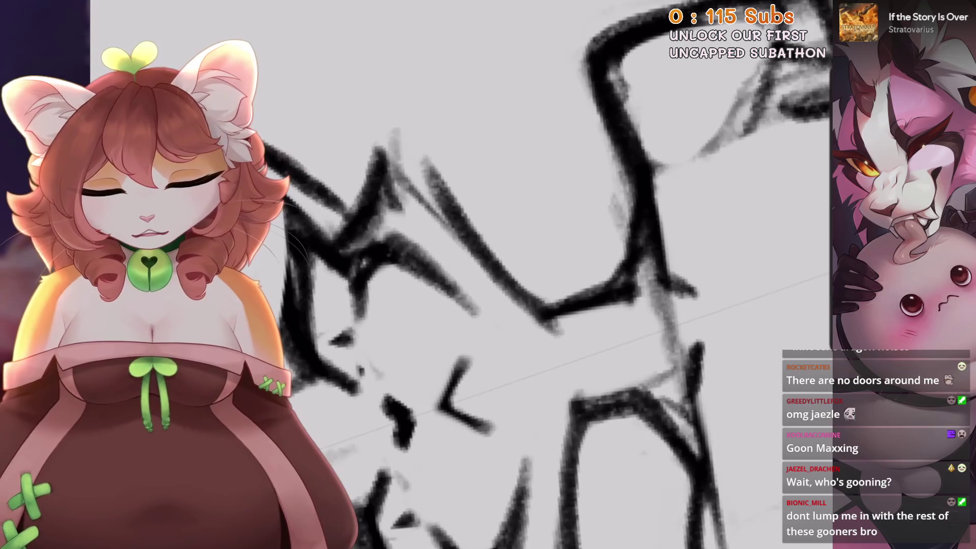
pyautogui.scroll(-5, 351, 247)
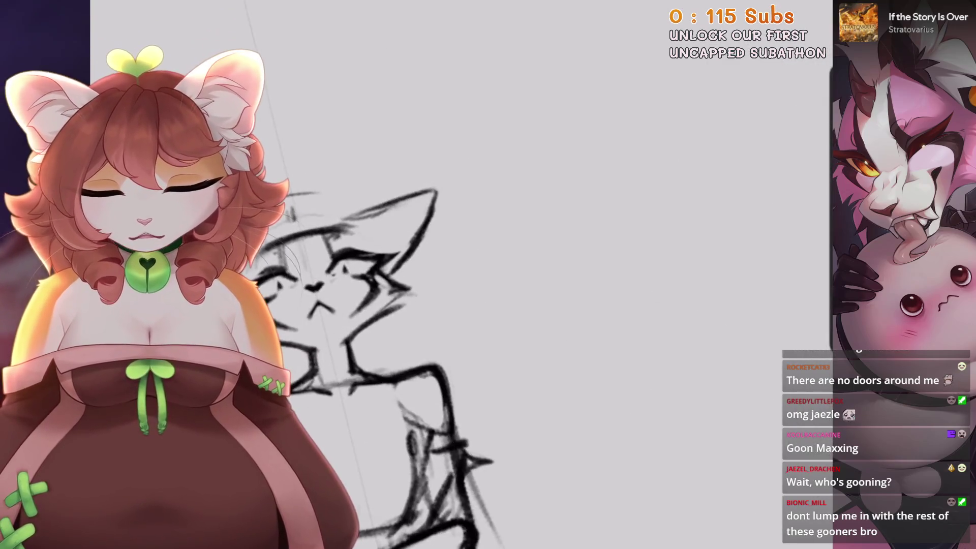
pyautogui.scroll(8, 351, 247)
pyautogui.scroll(-2, 488, 274)
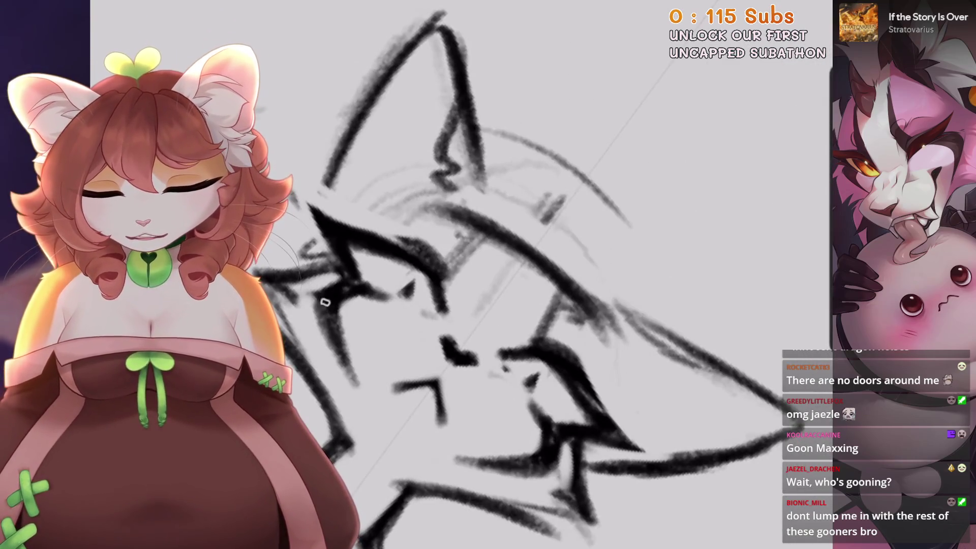
pyautogui.scroll(2, 488, 274)
pyautogui.scroll(-3, 391, 276)
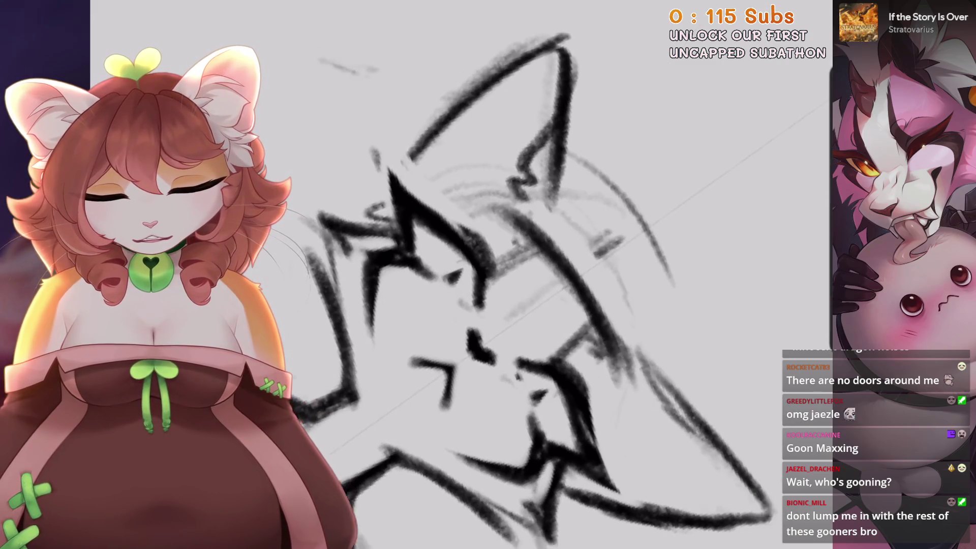
pyautogui.scroll(3, 391, 276)
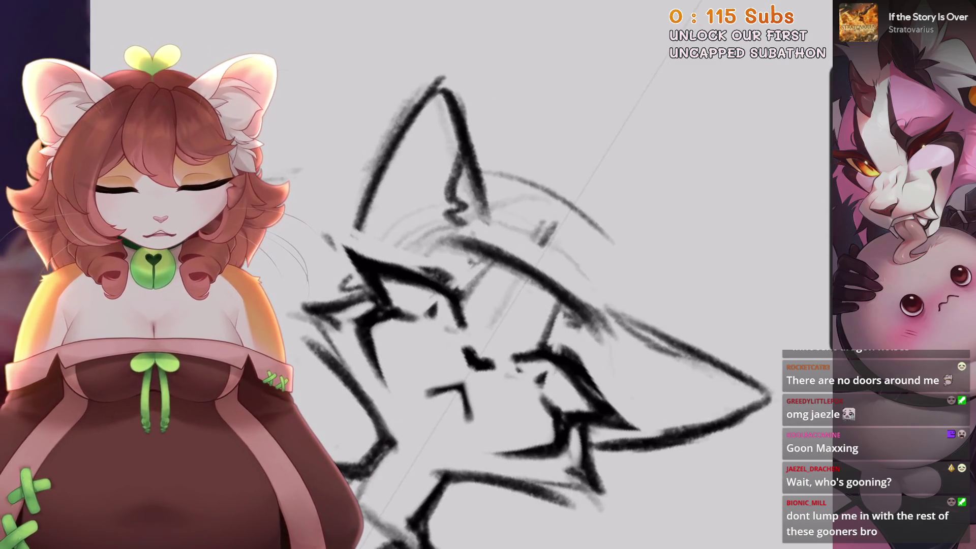
# Start a freehand selection outlining the cat's head.
pyautogui.scroll(-3, 487, 274)
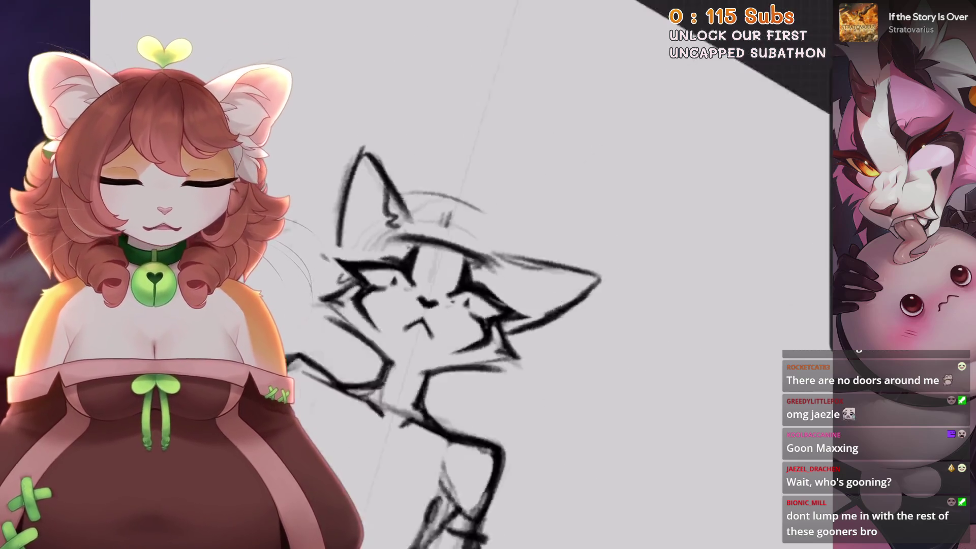
pyautogui.scroll(-2, 488, 275)
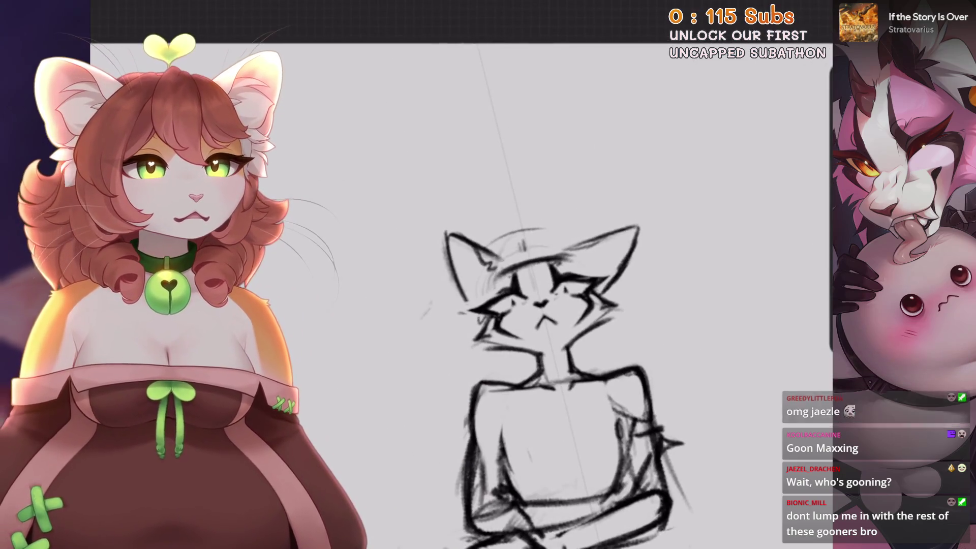
pyautogui.scroll(3, 488, 274)
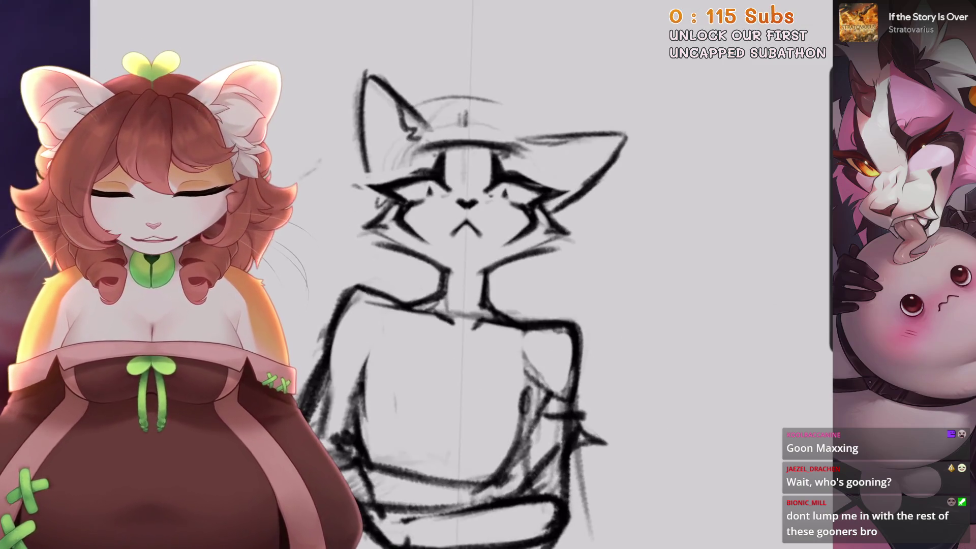
pyautogui.press('s')
pyautogui.moveTo(409, 277); pyautogui.dragTo(600, 258)
# Rotate the selected head slightly, move it down-left onto the neck, and commit.
pyautogui.press('v')
pyautogui.moveTo(467, 203)
pyautogui.mouseDown()
pyautogui.moveTo(429, 218)
pyautogui.moveTo(442, 222)
pyautogui.mouseUp()
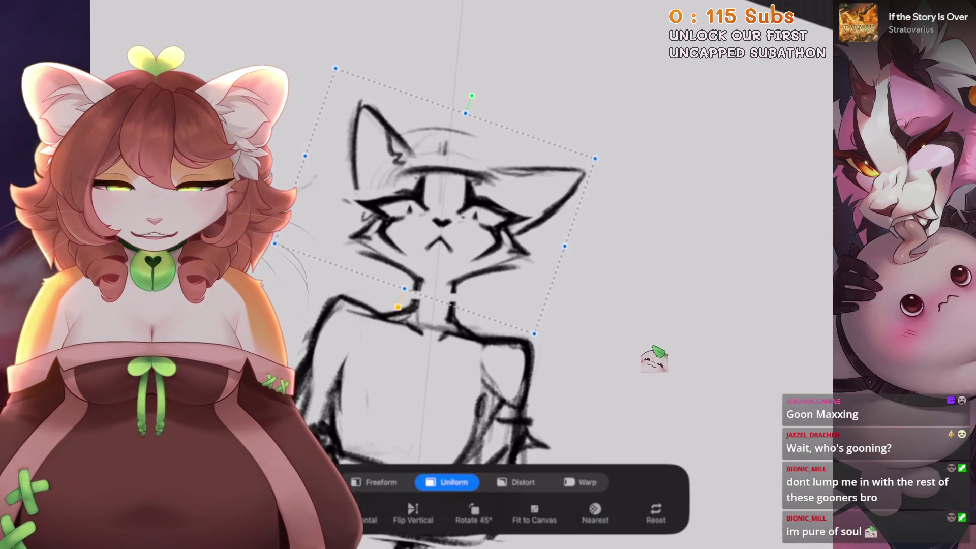
pyautogui.press('b')
pyautogui.scroll(2, 488, 275)
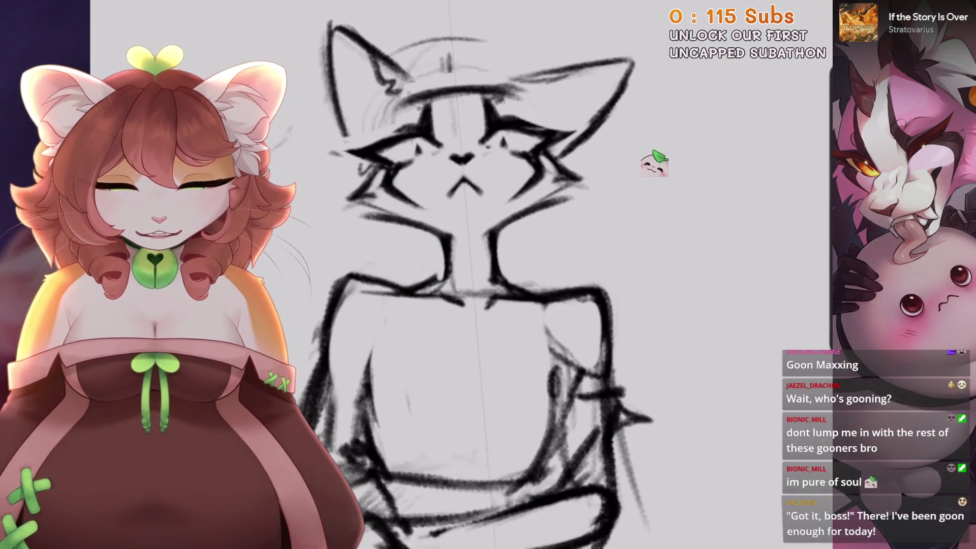
pyautogui.scroll(-2, 654, 159)
# Check the sketch layer's options, then return to the pencil brush at a smaller size.
pyautogui.press('l')
pyautogui.click(654, 58)
pyautogui.press('Escape')
pyautogui.scroll(3, 488, 274)
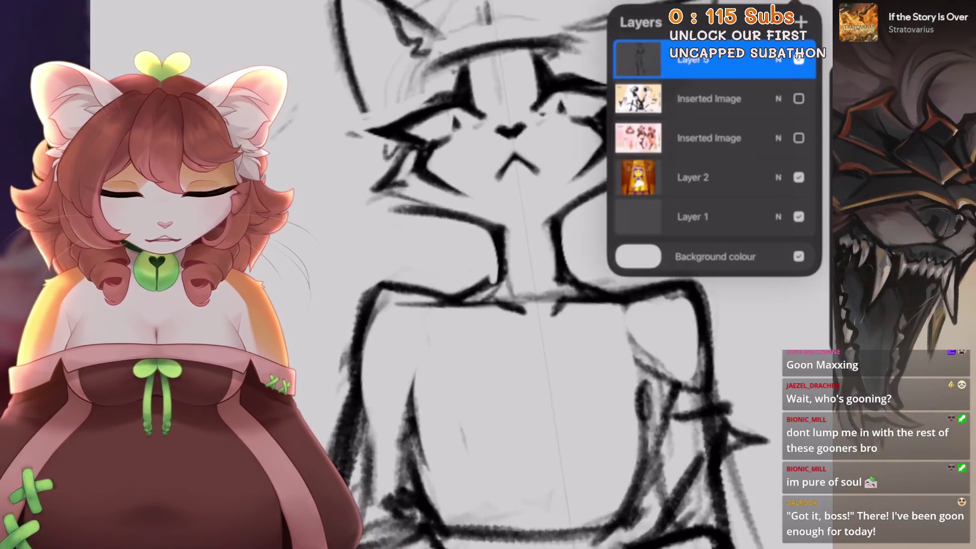
pyautogui.press('b')
pyautogui.press('[')
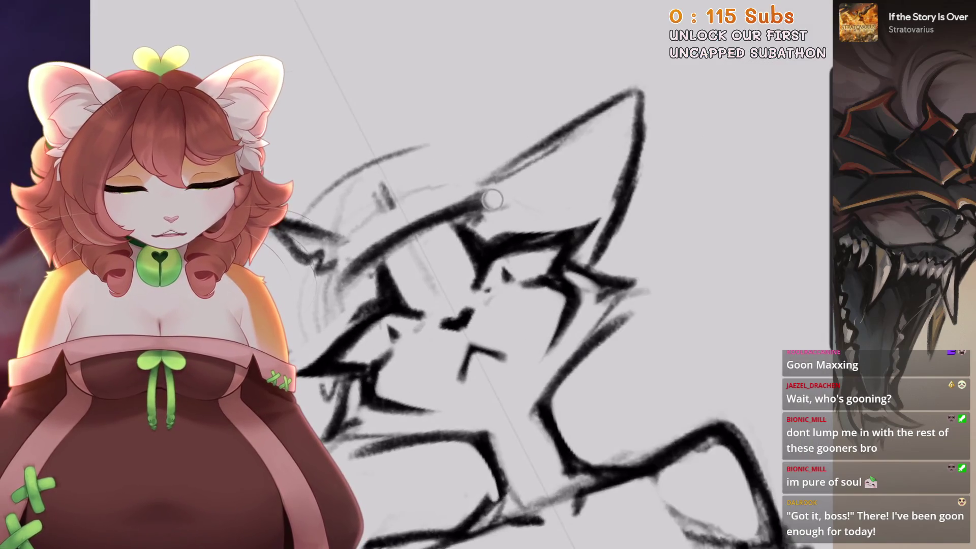
pyautogui.scroll(-2, 488, 304)
# Undo the last erase and redraw the cat's right ear stroke with the pencil.
pyautogui.hotkey('ctrl', 'z')
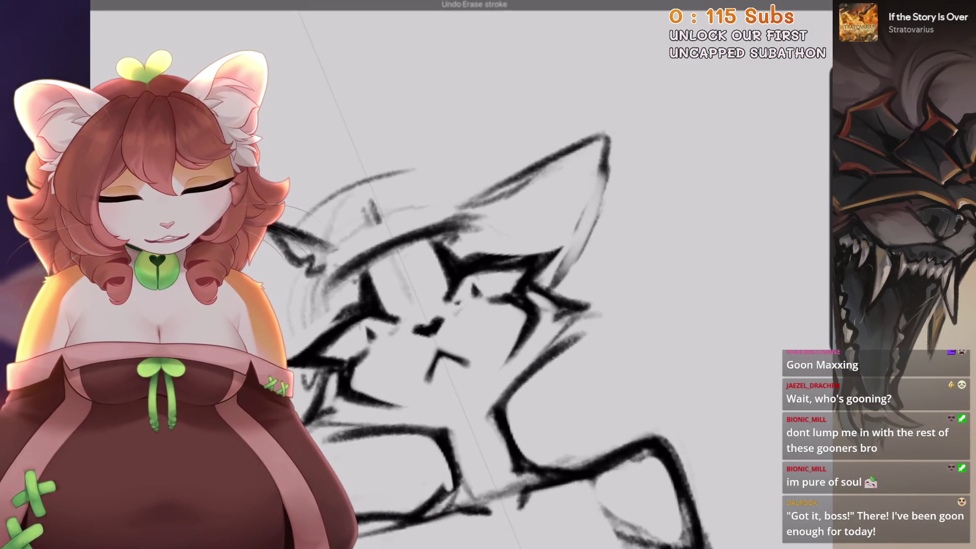
pyautogui.scroll(-2, 558, 283)
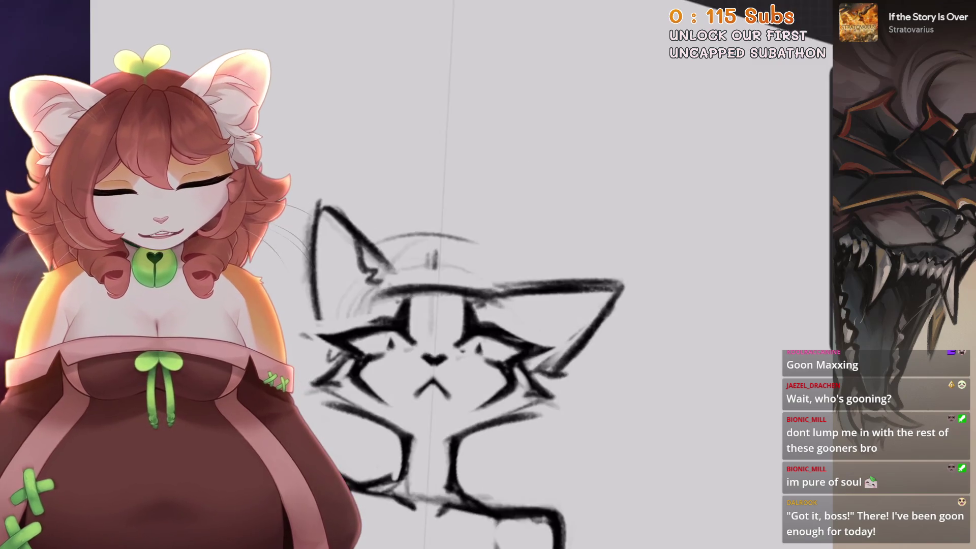
pyautogui.scroll(2, 488, 305)
pyautogui.scroll(2, 457, 331)
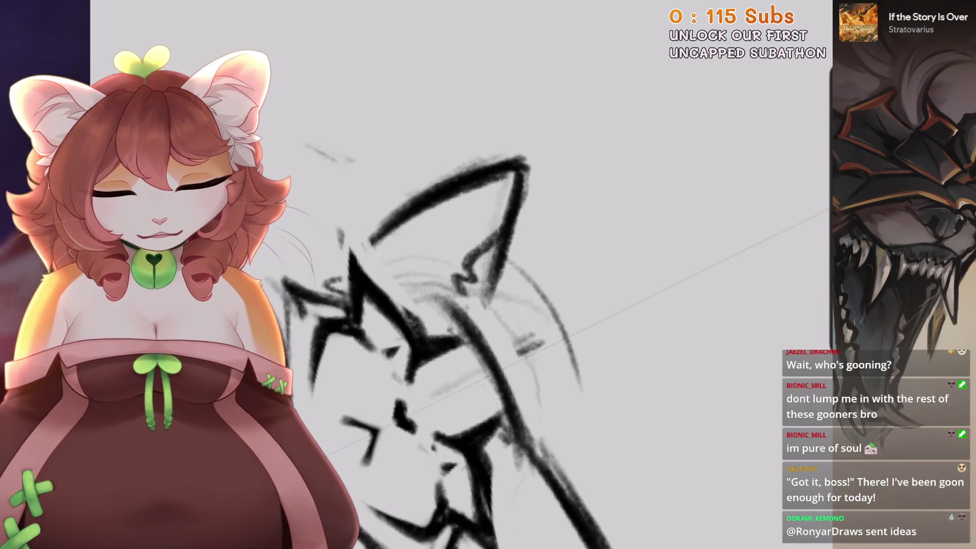
pyautogui.scroll(-1, 484, 265)
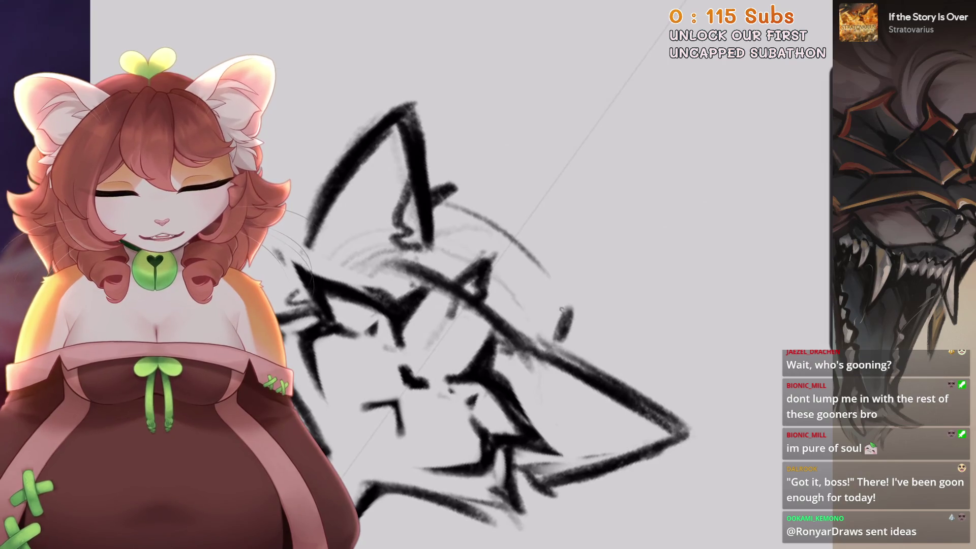
pyautogui.moveTo(567, 264)
pyautogui.mouseDown()
pyautogui.moveTo(573, 305)
pyautogui.moveTo(506, 309)
pyautogui.mouseUp()
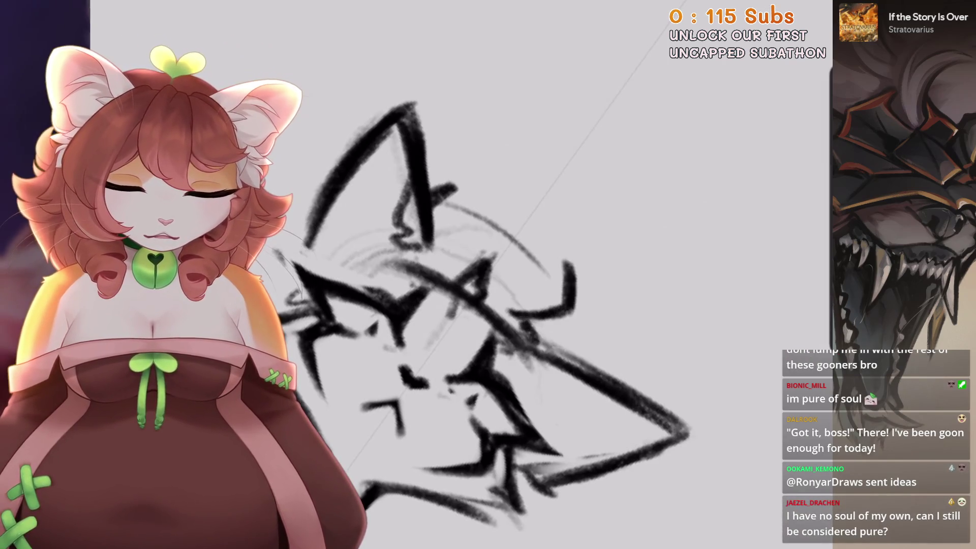
# Choose Adjustments > Liquify to reshape the sketch.
pyautogui.scroll(-1, 484, 265)
pyautogui.scroll(-5, 319, 288)
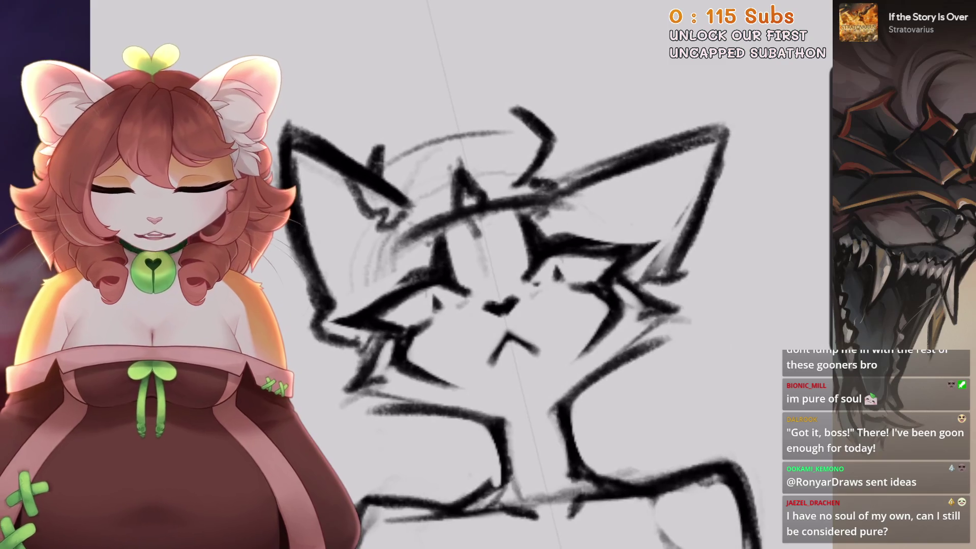
pyautogui.scroll(2, 412, 41)
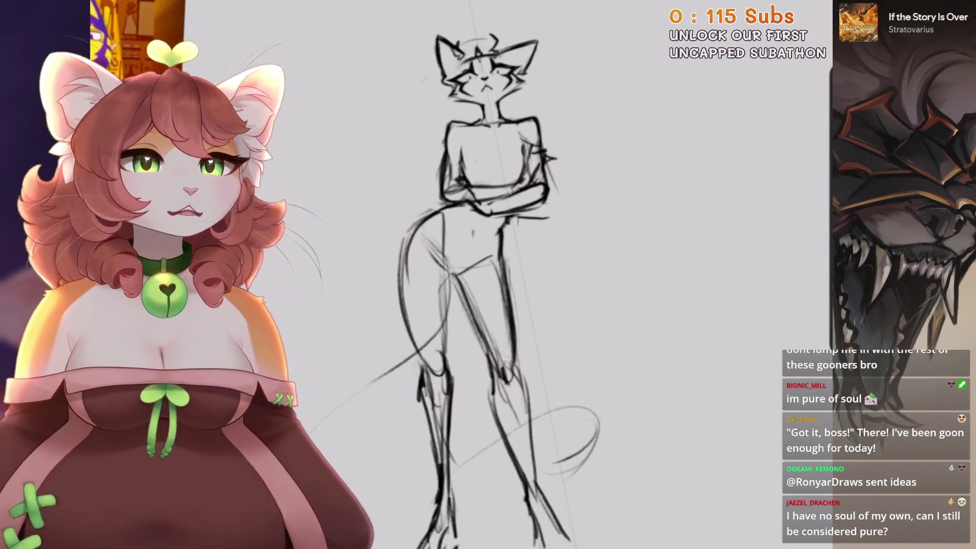
pyautogui.scroll(-2, 488, 275)
pyautogui.scroll(1, 488, 274)
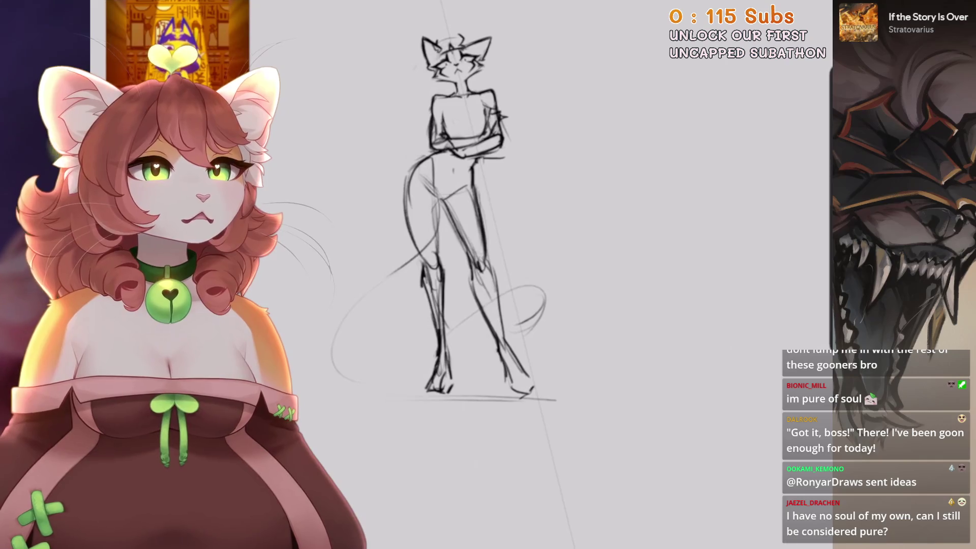
pyautogui.scroll(4, 452, 55)
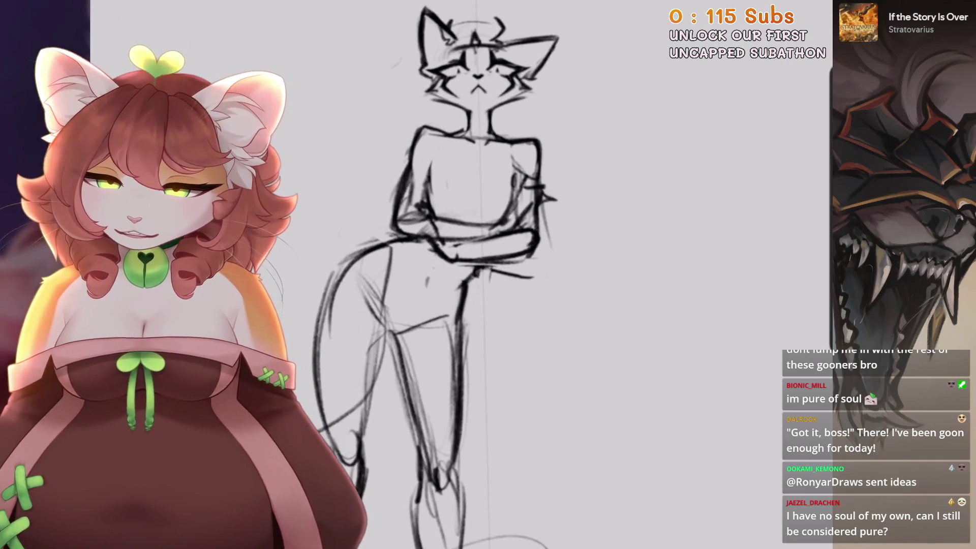
pyautogui.click(148, 285)
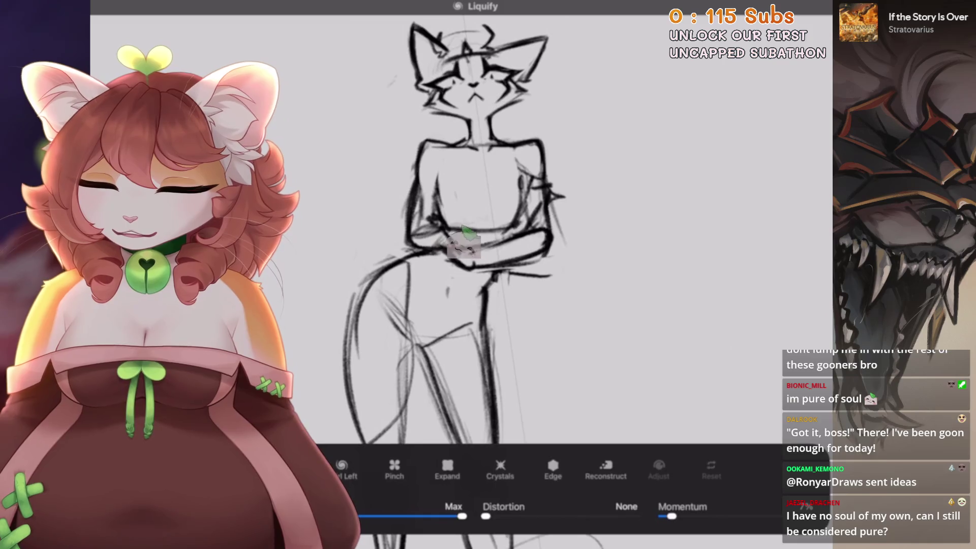
# Try Liquify Push warps on the torso, keeping the final torso warp via redo.
pyautogui.moveTo(516, 360)
pyautogui.mouseDown()
pyautogui.moveTo(534, 261)
pyautogui.moveTo(538, 278)
pyautogui.moveTo(620, 294)
pyautogui.moveTo(695, 331)
pyautogui.mouseUp()
pyautogui.hotkey('ctrl', 'z')
pyautogui.moveTo(469, 222); pyautogui.dragTo(474, 252)
pyautogui.hotkey('ctrl', 'z')
pyautogui.hotkey('ctrl', 'z')
pyautogui.hotkey('ctrl', 'z')
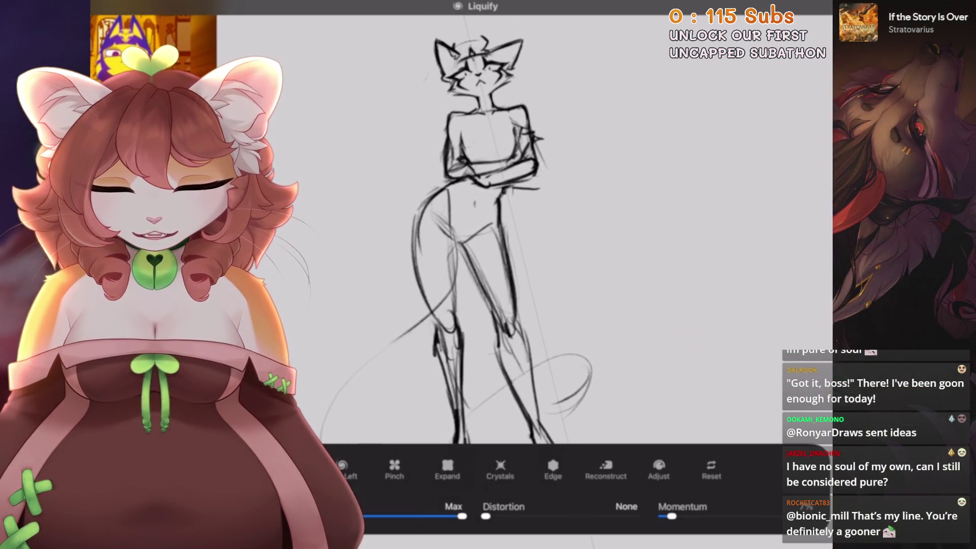
pyautogui.scroll(-3, 432, 229)
pyautogui.scroll(1, 432, 229)
pyautogui.hotkey('ctrl', 'shift', 'z')
pyautogui.hotkey('ctrl', 'shift', 'z')
# Freehand-select the cat's head and put it into Uniform transform to tilt and scale it.
pyautogui.scroll(2, 432, 254)
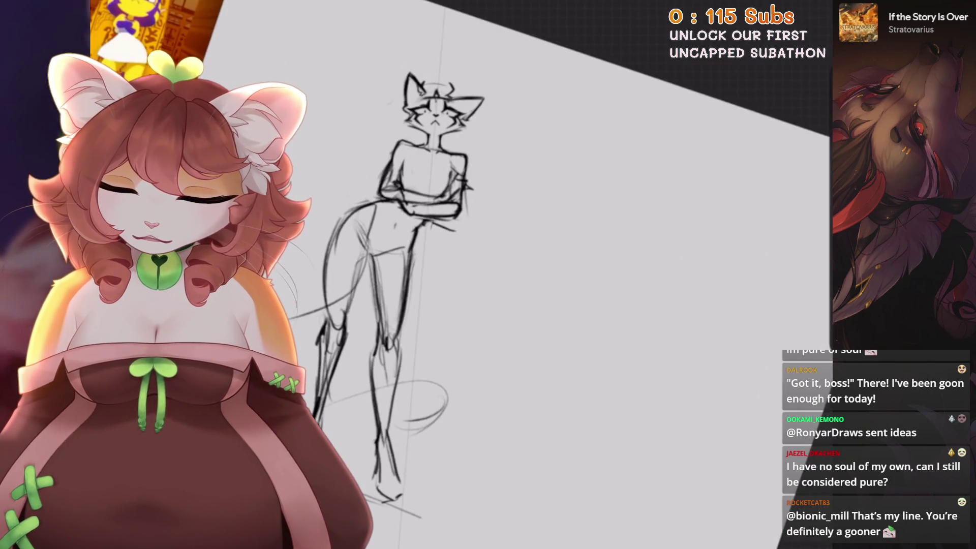
pyautogui.scroll(1, 432, 279)
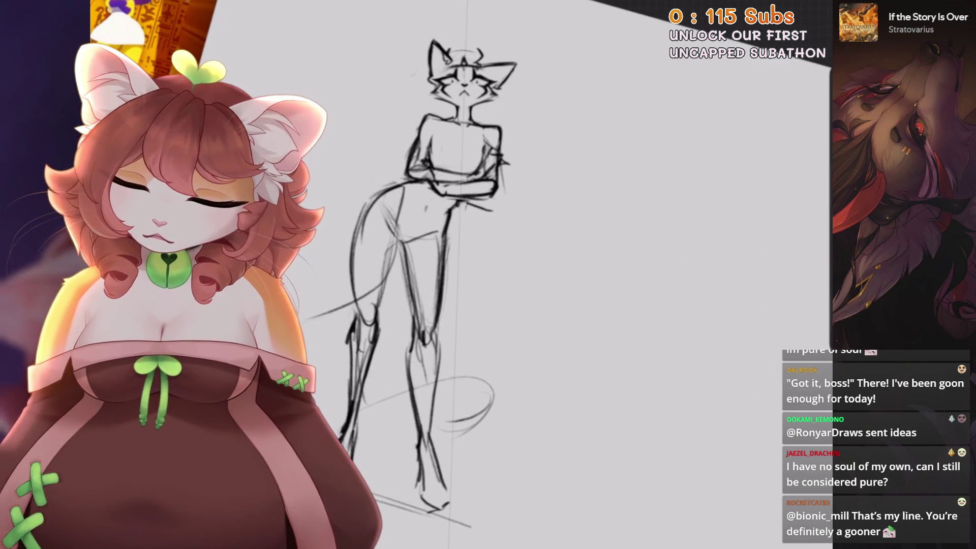
pyautogui.scroll(3, 457, 254)
pyautogui.press('s')
pyautogui.scroll(1, 478, 265)
pyautogui.press('v')
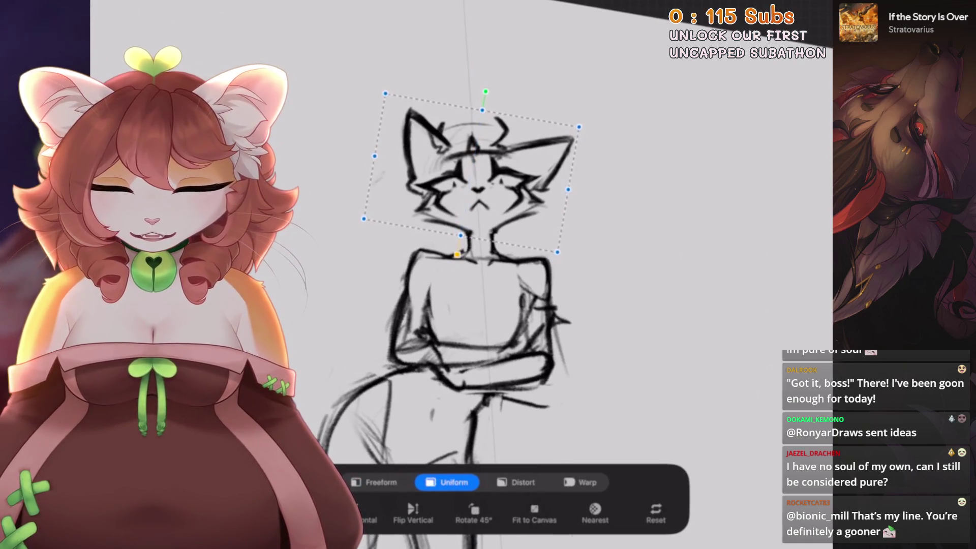
# Commit the head's new angle and size, then add short pencil strokes at the hips.
pyautogui.press('v')
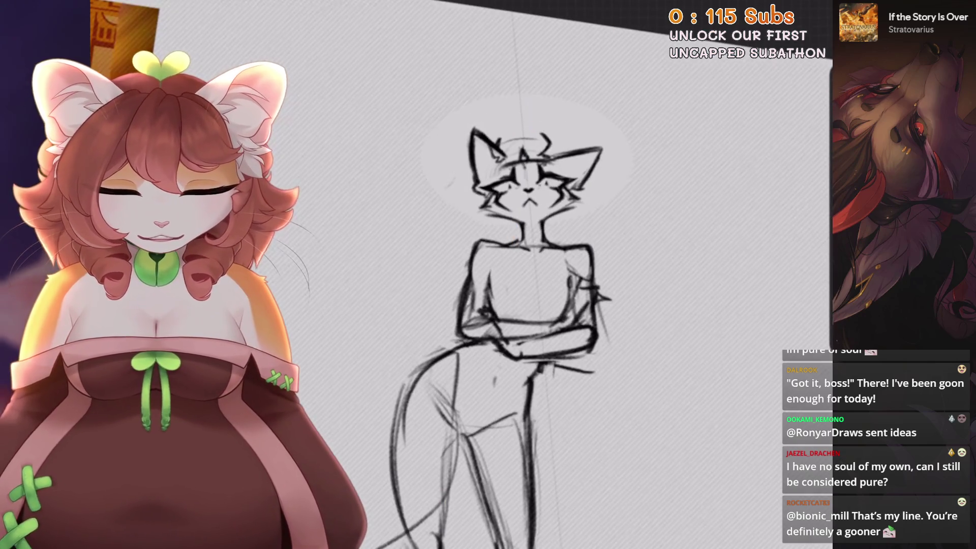
pyautogui.scroll(-2, 488, 305)
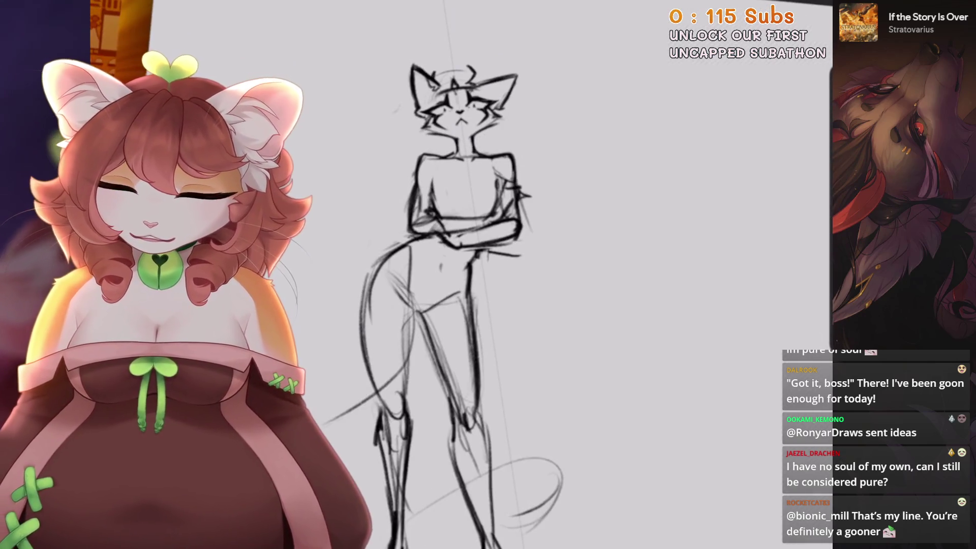
pyautogui.scroll(3, 508, 254)
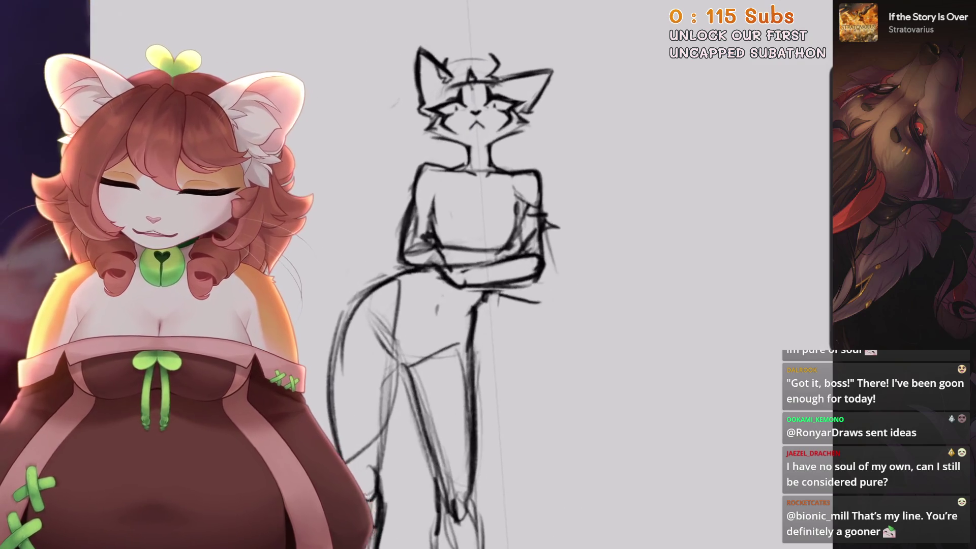
pyautogui.press('[')
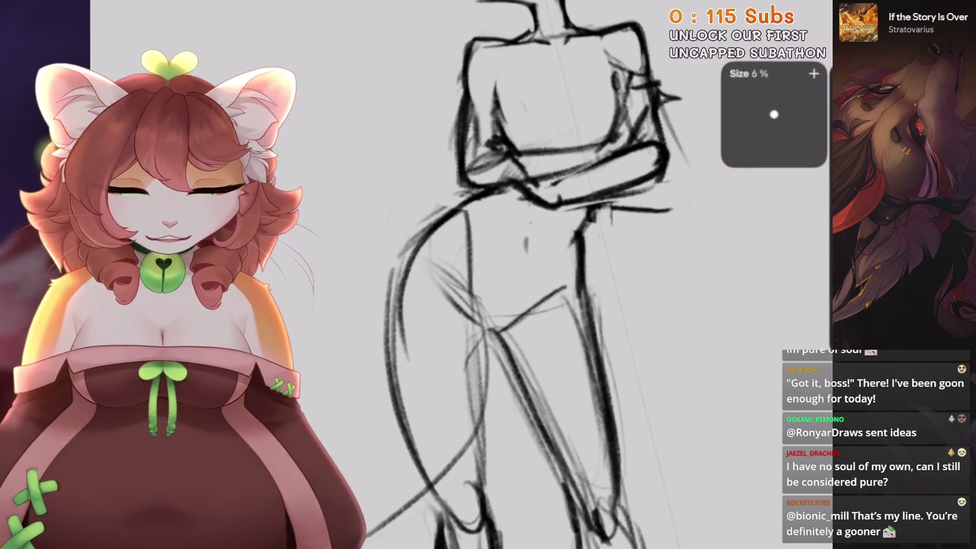
pyautogui.scroll(-2, 509, 275)
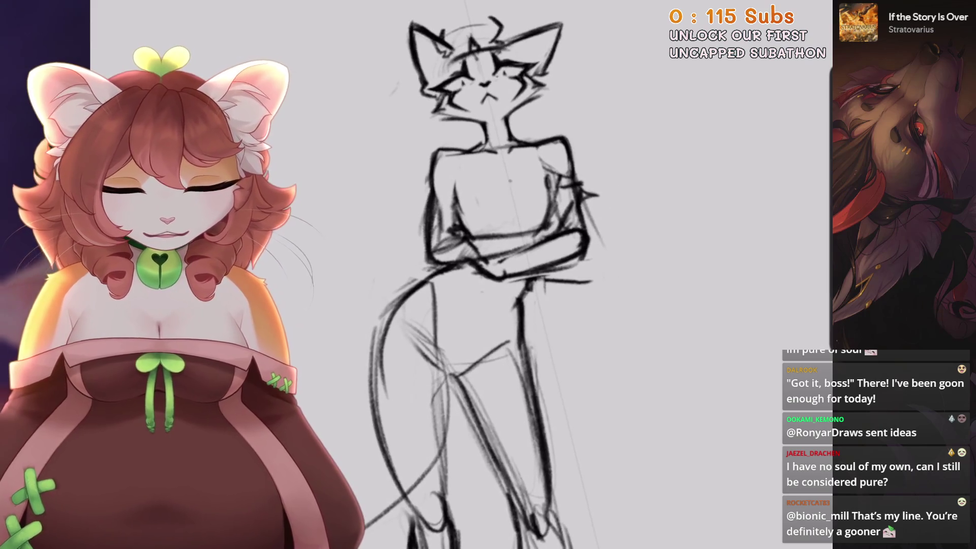
pyautogui.moveTo(498, 284); pyautogui.dragTo(464, 339)
# Reset the canvas rotation to upright and freehand-select the whole figure.
pyautogui.press('5')
pyautogui.scroll(3, 466, 322)
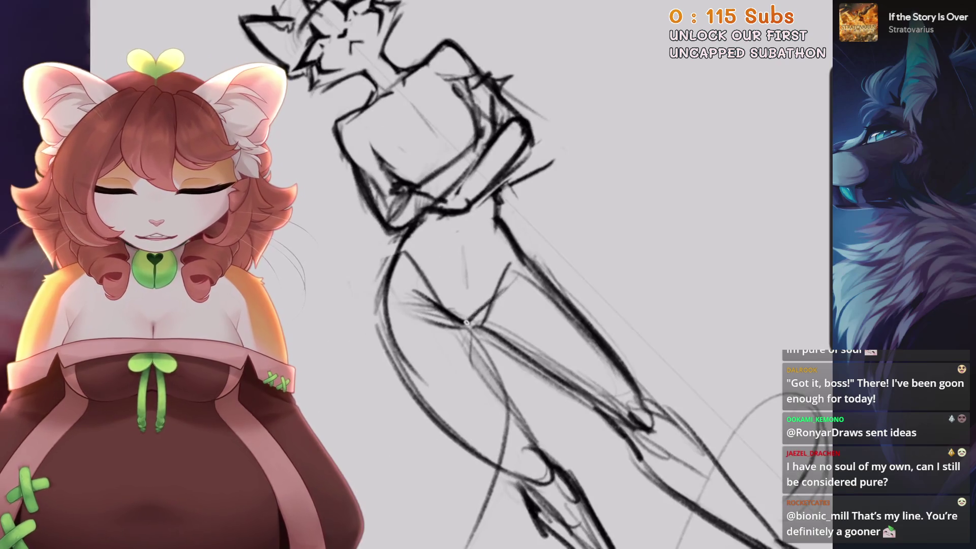
pyautogui.press('5')
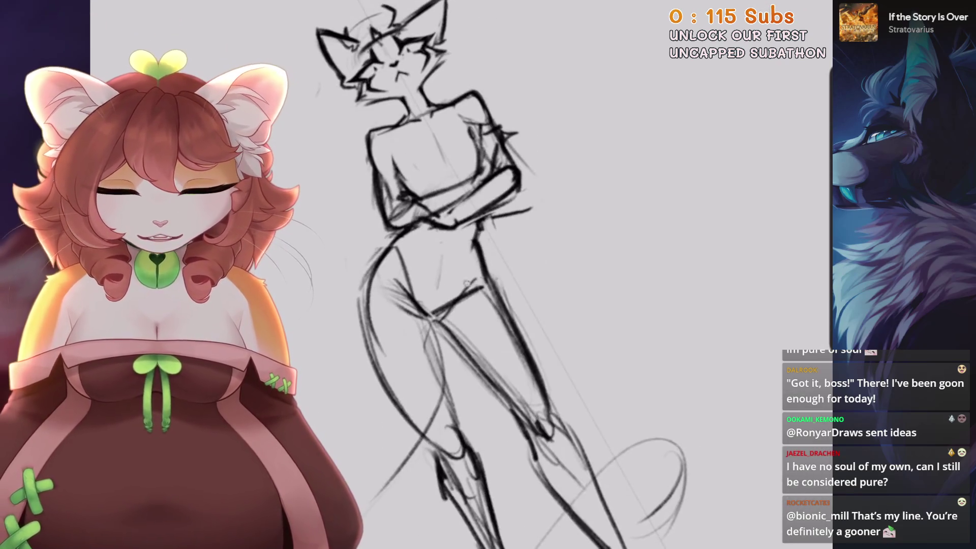
pyautogui.scroll(1, 458, 274)
pyautogui.press('5')
pyautogui.scroll(2, 460, 267)
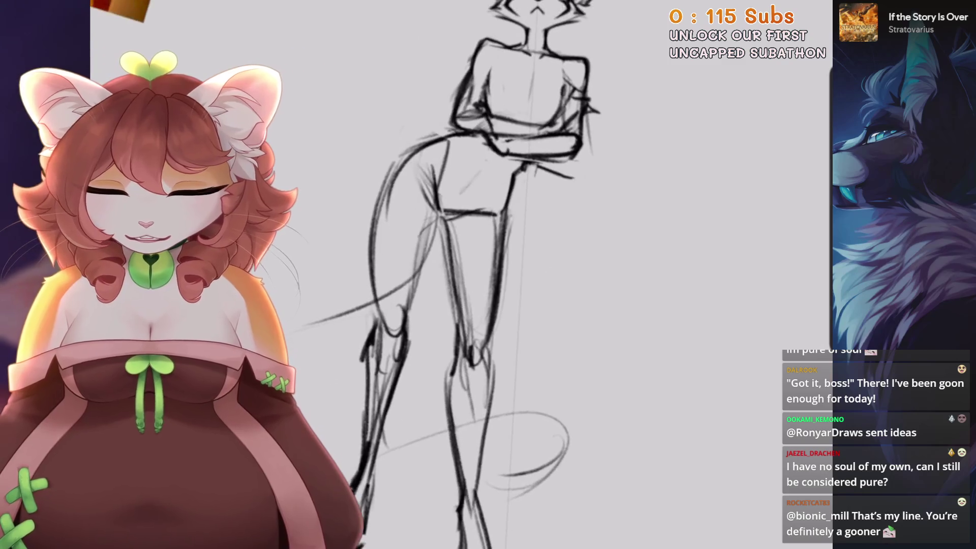
pyautogui.scroll(2, 457, 229)
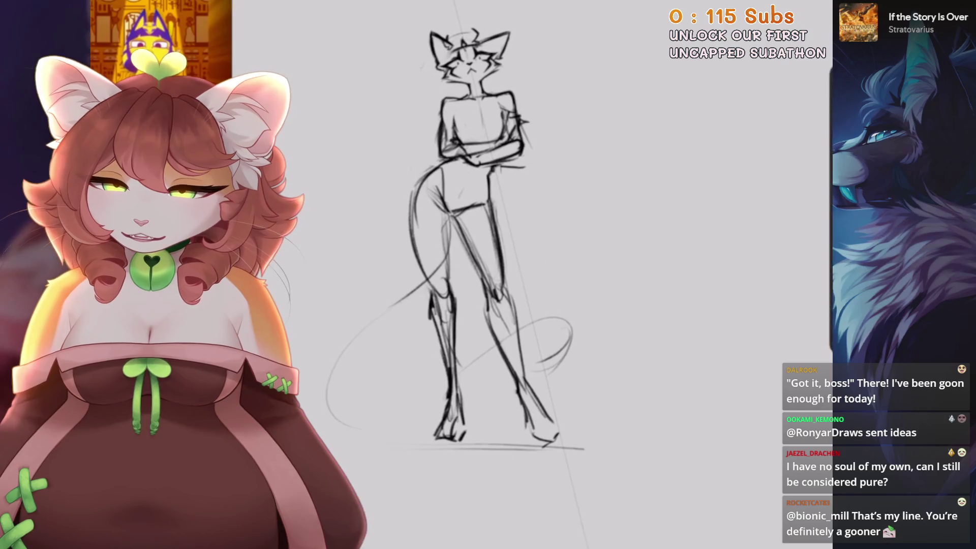
pyautogui.scroll(2, 480, 244)
pyautogui.moveTo(506, 192)
pyautogui.mouseDown()
pyautogui.moveTo(508, 227)
pyautogui.moveTo(330, 305)
pyautogui.mouseUp()
# Transform the selected figure, scaling it down slightly and nudging it lower on the page.
pyautogui.scroll(-2, 458, 229)
pyautogui.press('v')
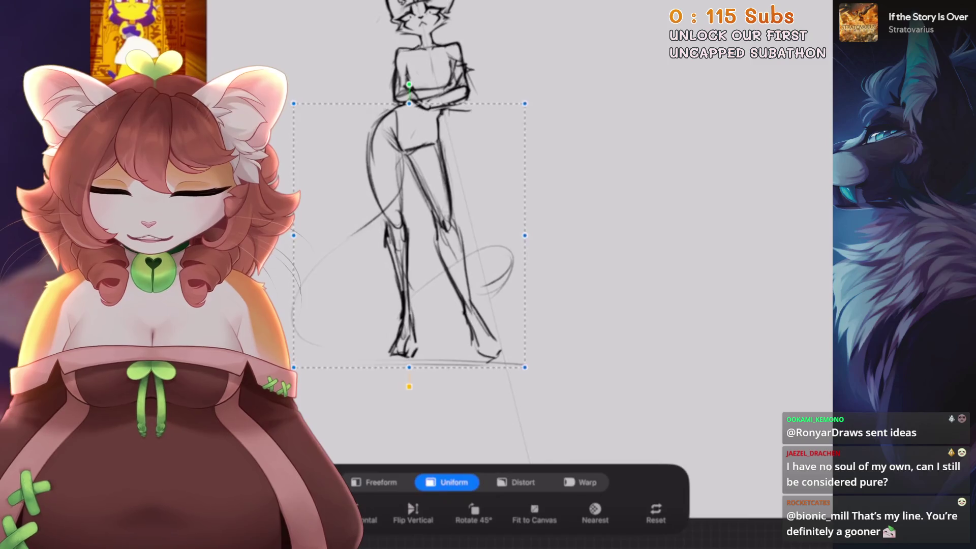
pyautogui.moveTo(326, 372); pyautogui.dragTo(319, 403)
pyautogui.scroll(2, 447, 274)
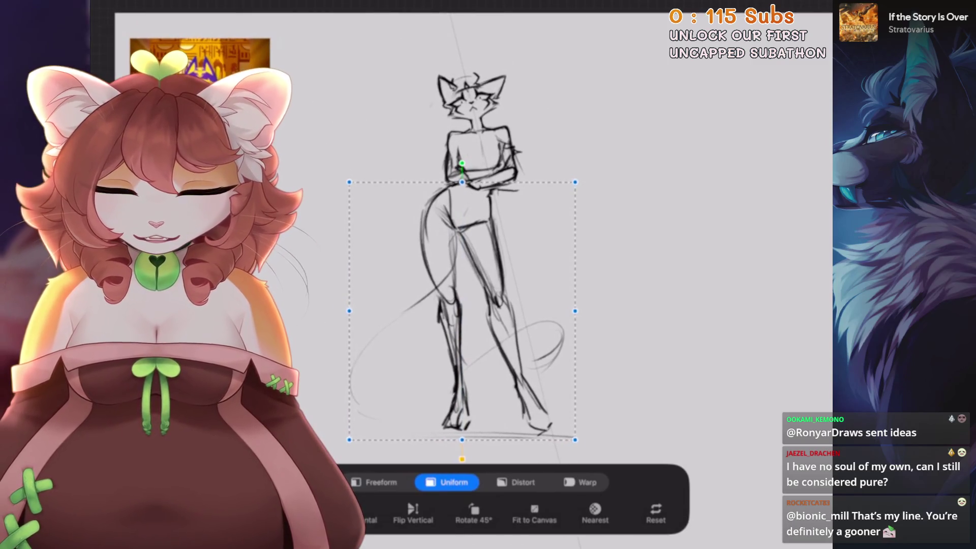
pyautogui.moveTo(462, 311); pyautogui.dragTo(462, 314)
# Commit the figure's new size and position, rotate the view, and add a pencil stroke to the arm.
pyautogui.press('v')
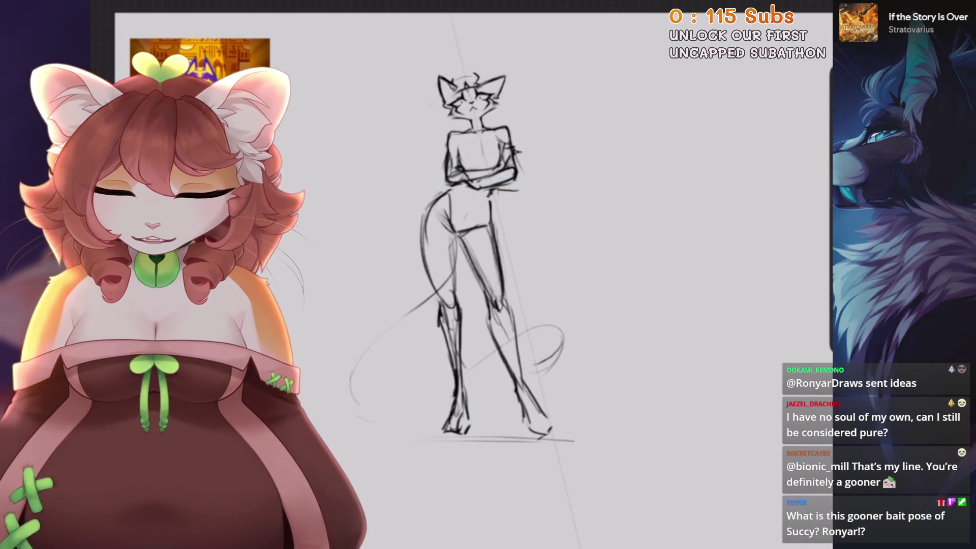
pyautogui.scroll(2, 457, 203)
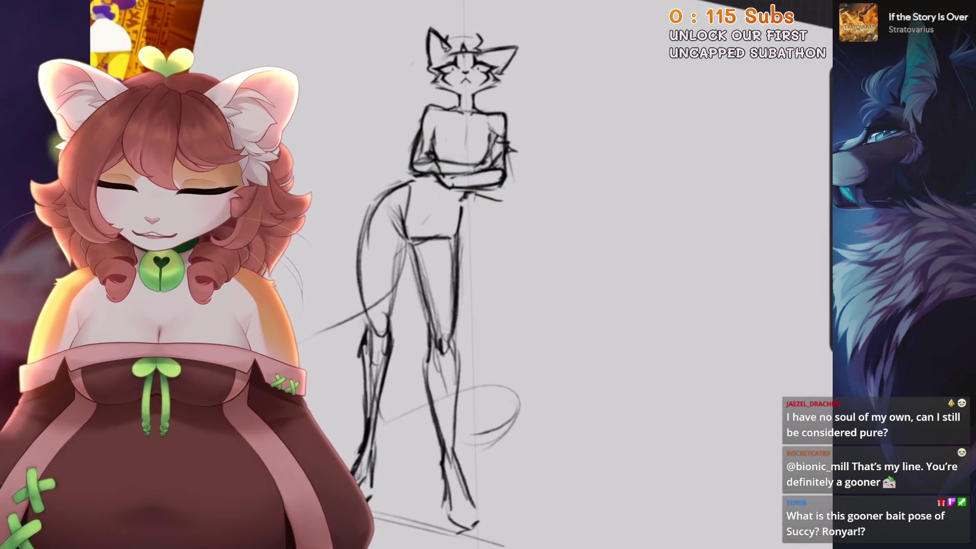
pyautogui.scroll(4, 467, 20)
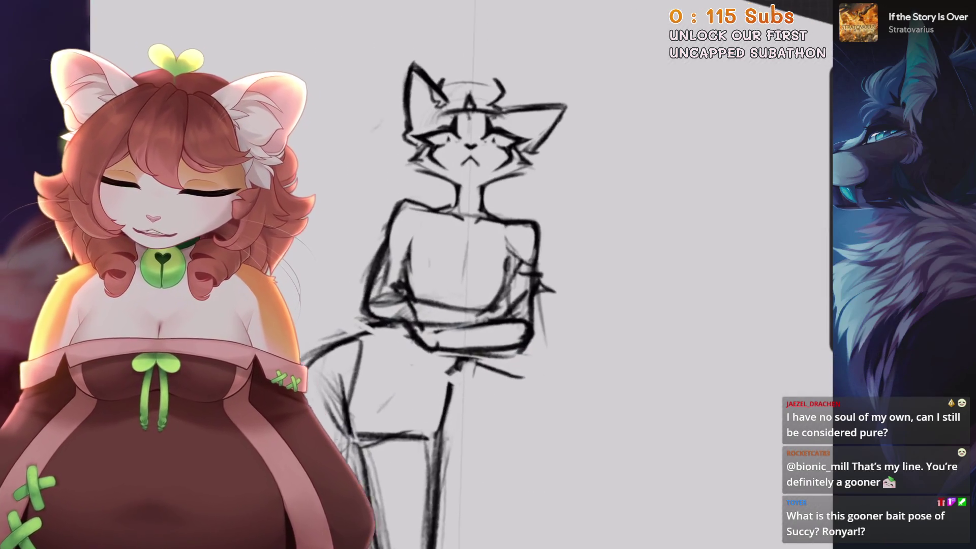
pyautogui.scroll(-4, 488, 275)
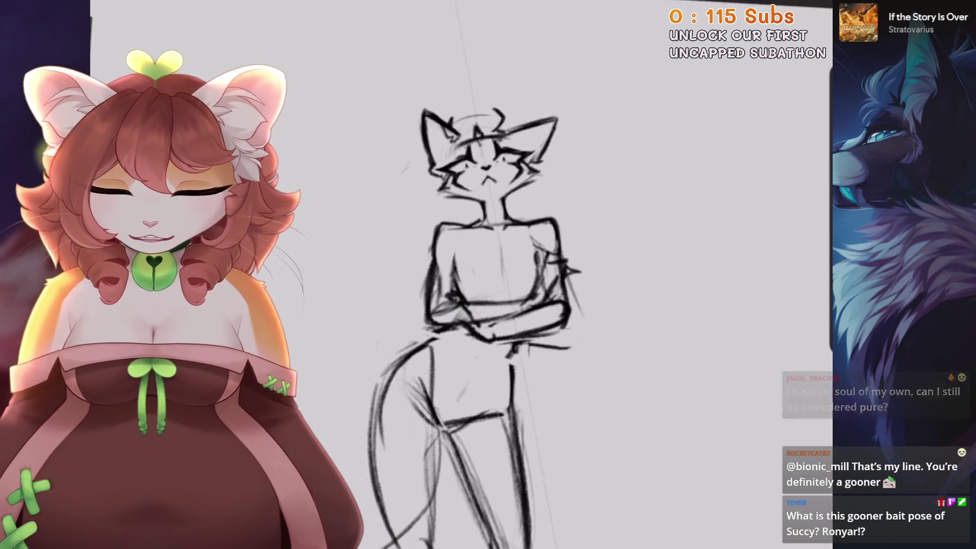
pyautogui.scroll(4, 423, 231)
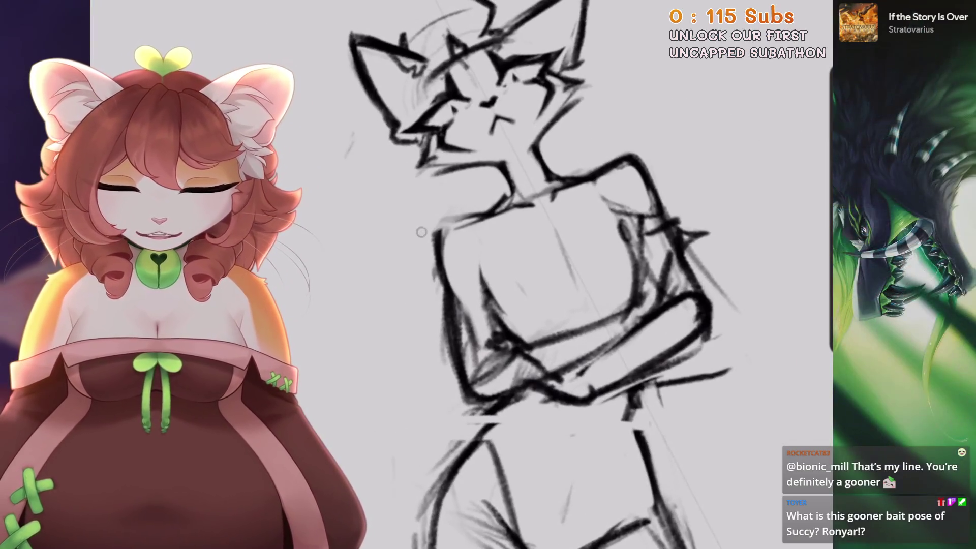
pyautogui.scroll(2, 422, 232)
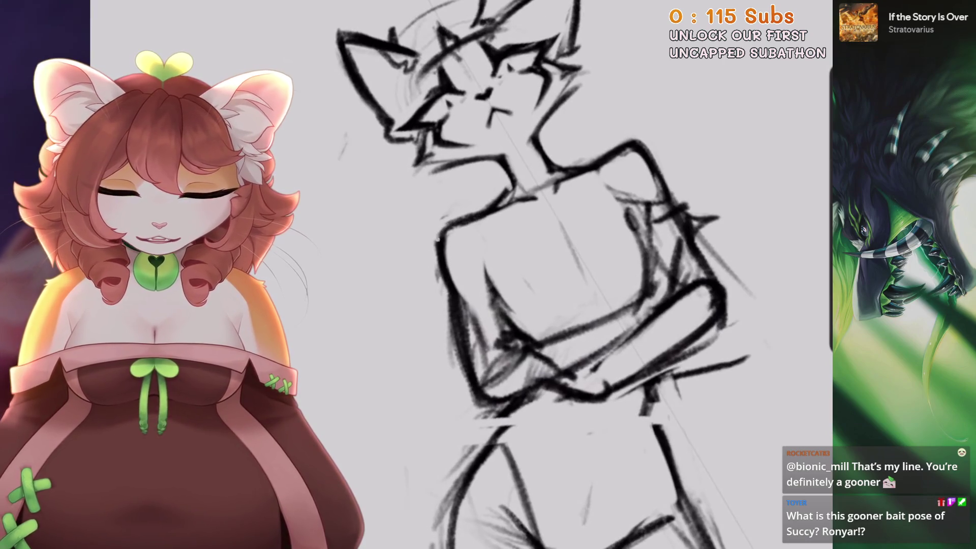
pyautogui.scroll(-5, 488, 275)
pyautogui.press('6')
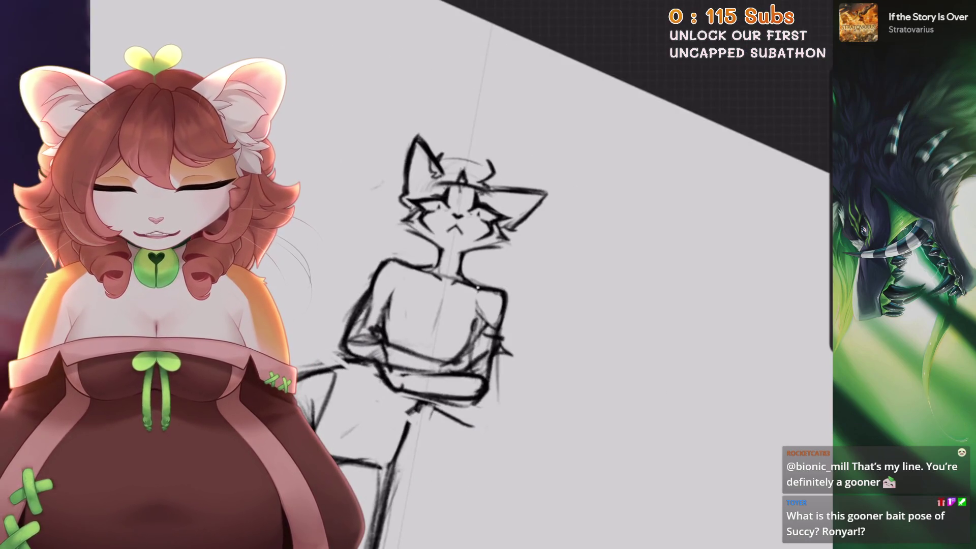
pyautogui.scroll(3, 509, 274)
pyautogui.scroll(-3, 509, 275)
pyautogui.scroll(3, 508, 275)
pyautogui.moveTo(589, 219)
pyautogui.mouseDown()
pyautogui.moveTo(573, 287)
pyautogui.moveTo(552, 297)
pyautogui.mouseUp()
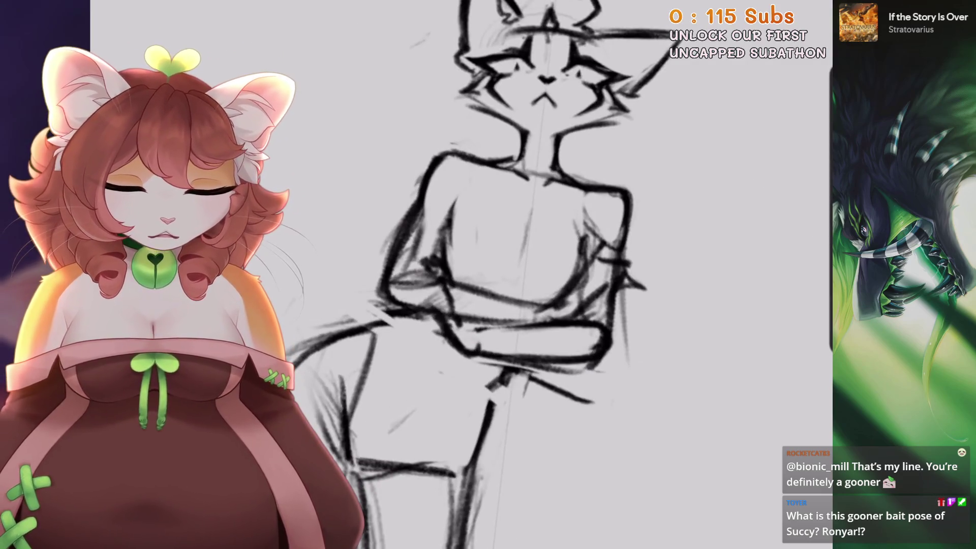
# Erase the stray tail curve and the long diagonal guide lines around the figure.
pyautogui.scroll(-5, 508, 275)
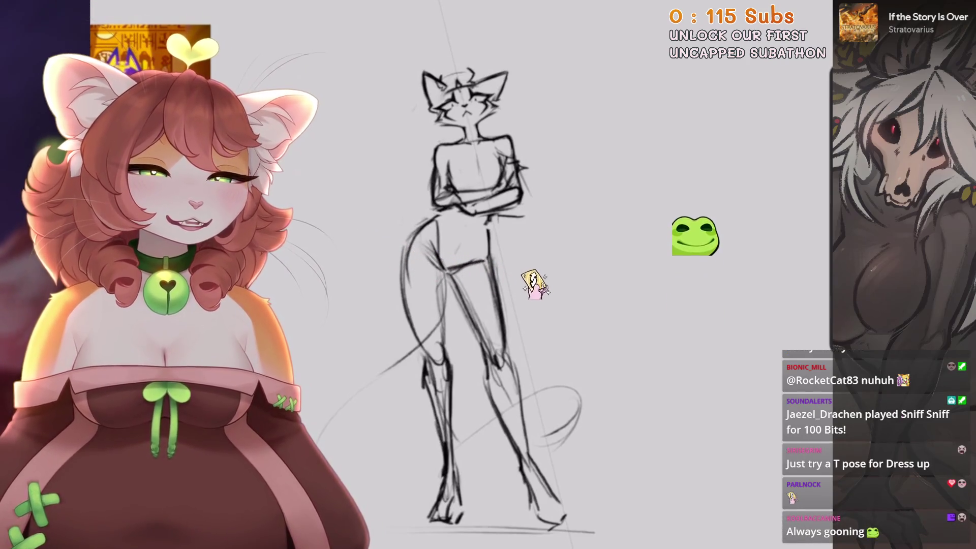
pyautogui.scroll(1, 519, 274)
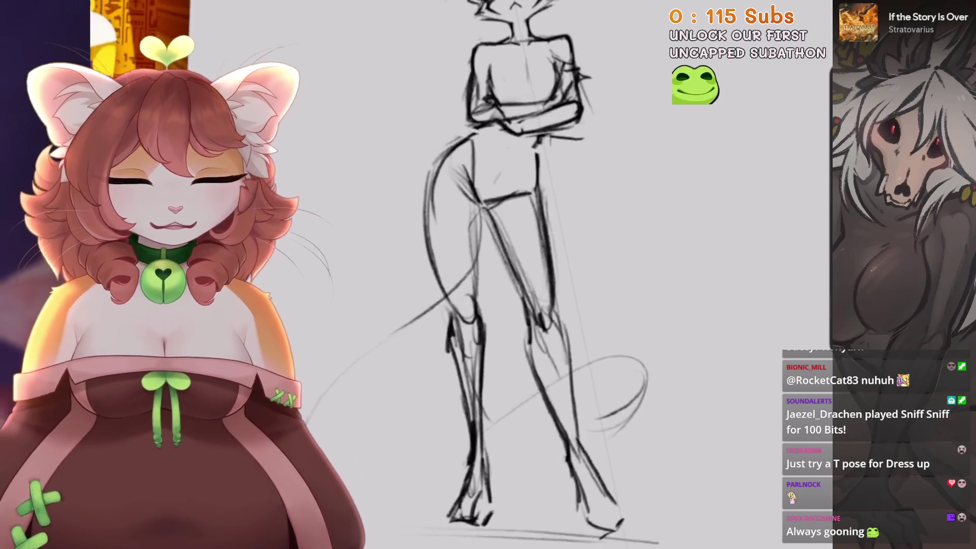
pyautogui.scroll(-1, 512, 275)
pyautogui.moveTo(556, 356)
pyautogui.mouseDown()
pyautogui.moveTo(569, 419)
pyautogui.moveTo(600, 355)
pyautogui.mouseUp()
pyautogui.moveTo(480, 358); pyautogui.dragTo(460, 406)
pyautogui.moveTo(414, 287); pyautogui.dragTo(300, 368)
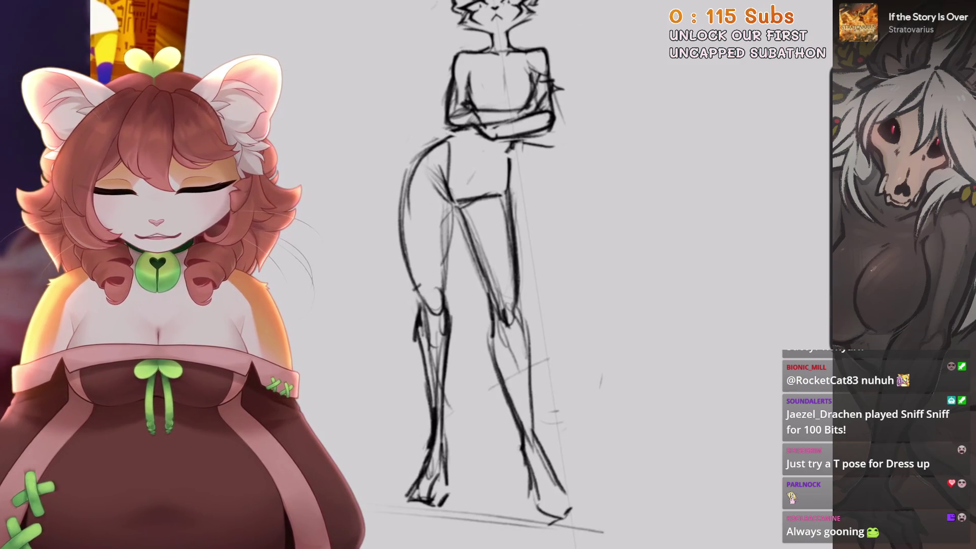
pyautogui.scroll(-2, 519, 274)
pyautogui.scroll(2, 519, 275)
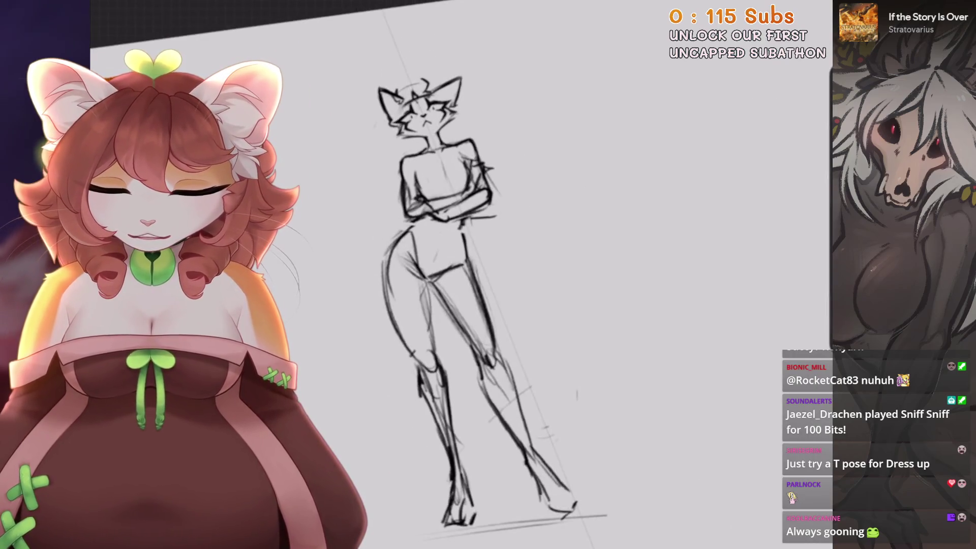
pyautogui.scroll(-1, 478, 274)
# Liquify-push the torso, hips and legs into a curvier shape.
pyautogui.click(152, 11)
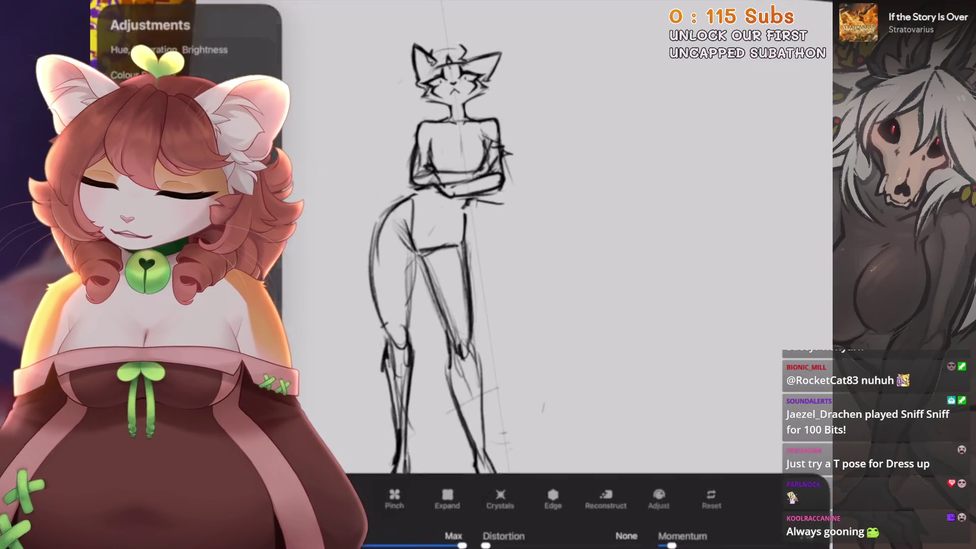
pyautogui.moveTo(438, 238); pyautogui.dragTo(427, 254)
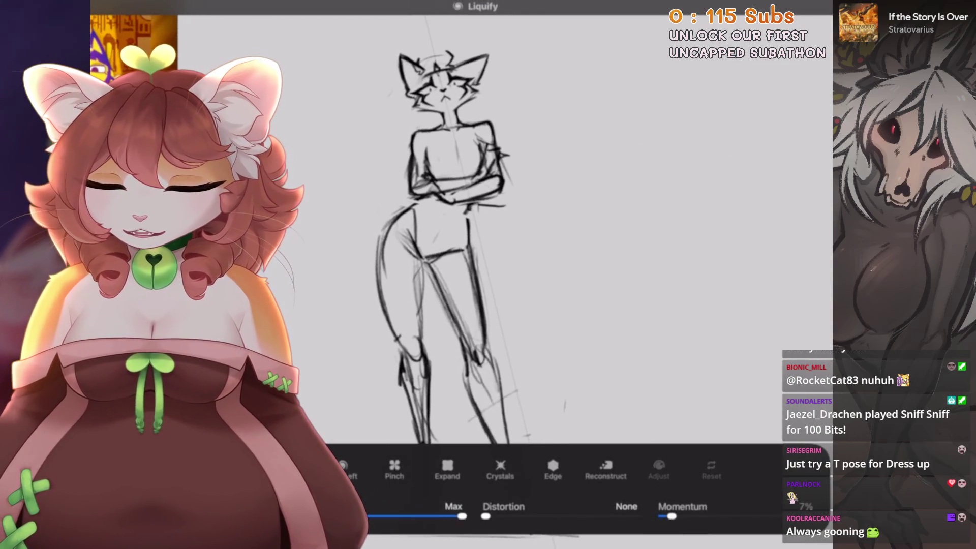
pyautogui.moveTo(438, 304); pyautogui.dragTo(447, 305)
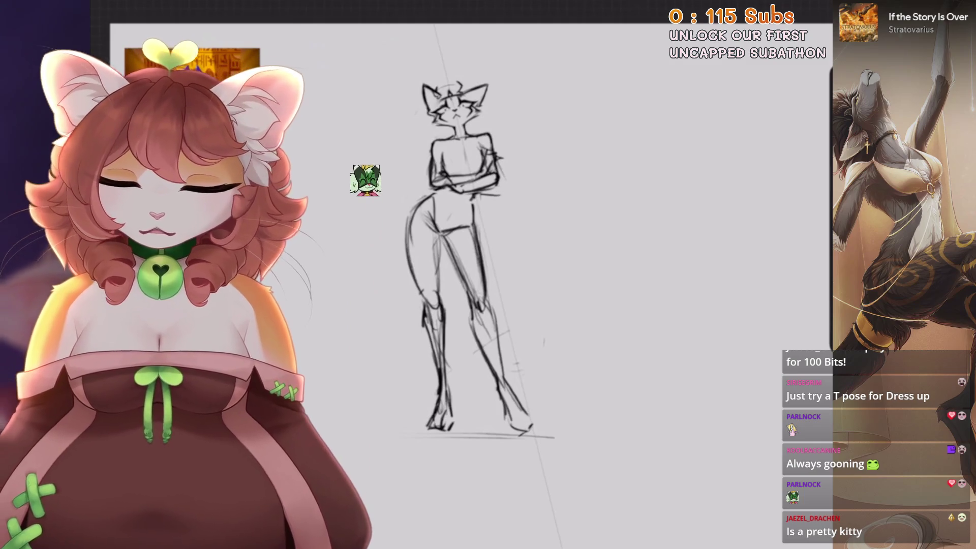
pyautogui.scroll(2, 483, 285)
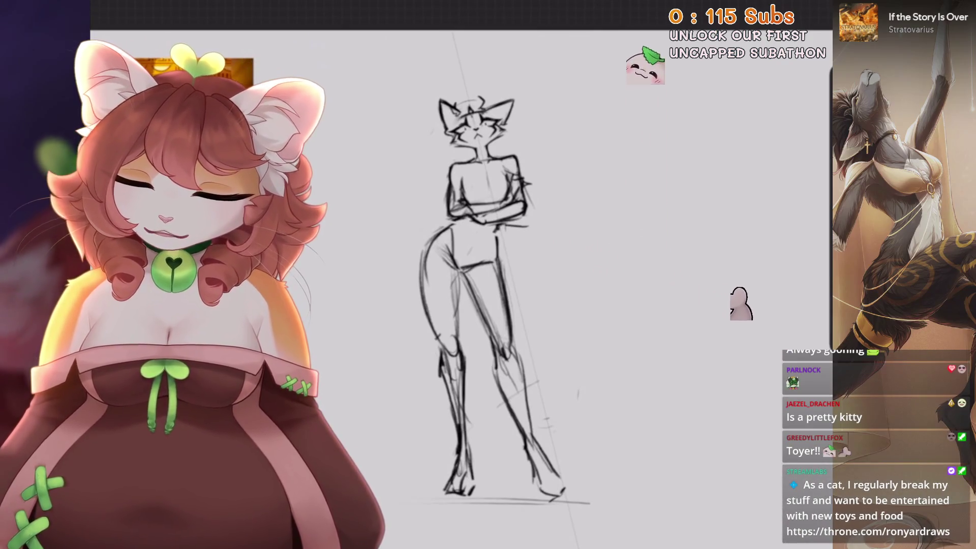
pyautogui.scroll(3, 483, 285)
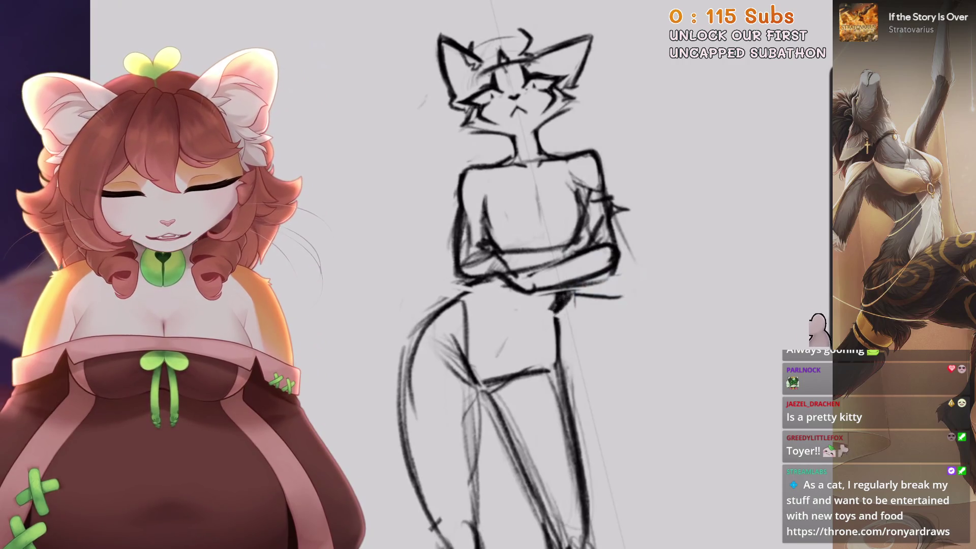
pyautogui.scroll(1, 528, 275)
pyautogui.scroll(1, 528, 275)
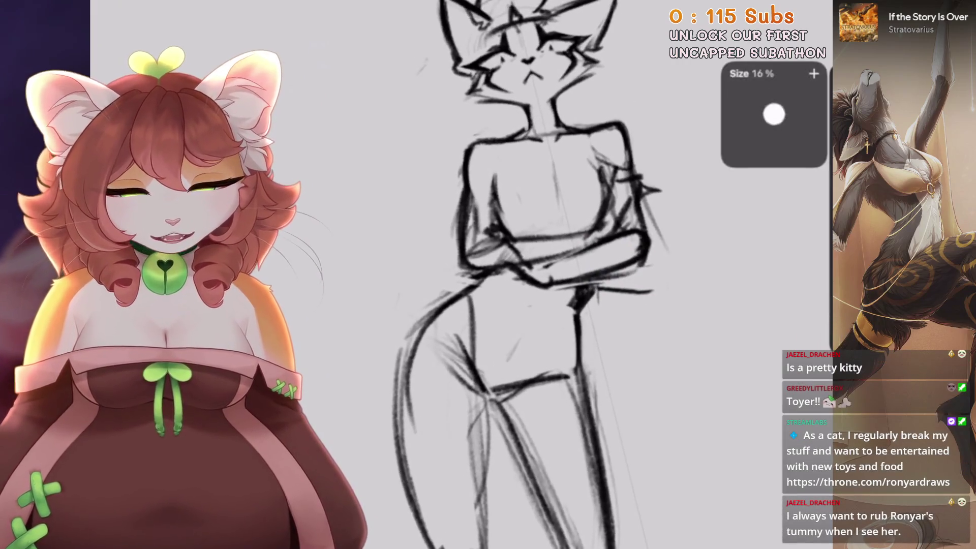
# Erase part of the waist line and redraw the tail curve beside the waist.
pyautogui.moveTo(580, 305)
pyautogui.mouseDown()
pyautogui.moveTo(605, 287)
pyautogui.moveTo(666, 277)
pyautogui.mouseUp()
pyautogui.moveTo(600, 280); pyautogui.dragTo(580, 300)
pyautogui.moveTo(494, 272); pyautogui.dragTo(417, 318)
pyautogui.scroll(2, 565, 240)
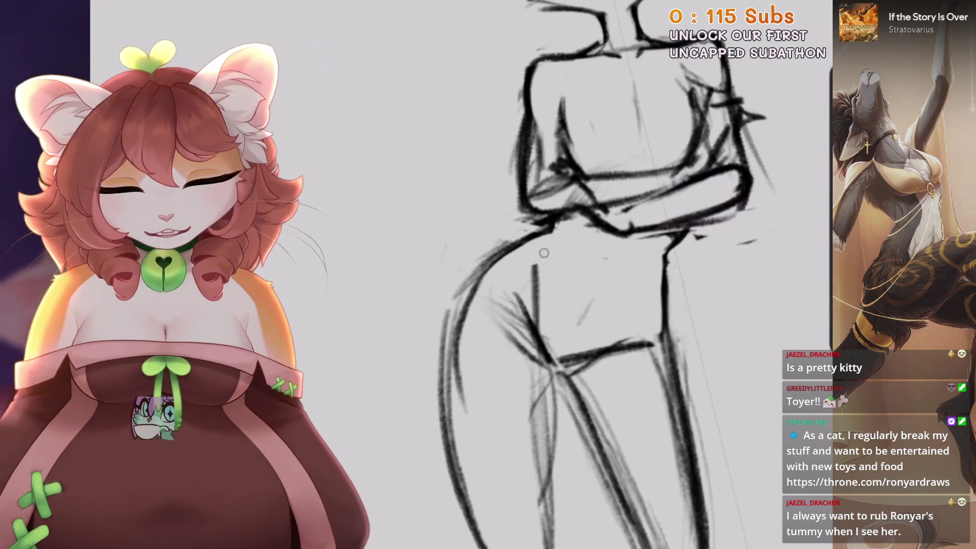
pyautogui.scroll(-3, 564, 240)
pyautogui.scroll(2, 565, 240)
# Add outer and inner leg strokes, then undo the last stroke.
pyautogui.moveTo(446, 282); pyautogui.dragTo(432, 358)
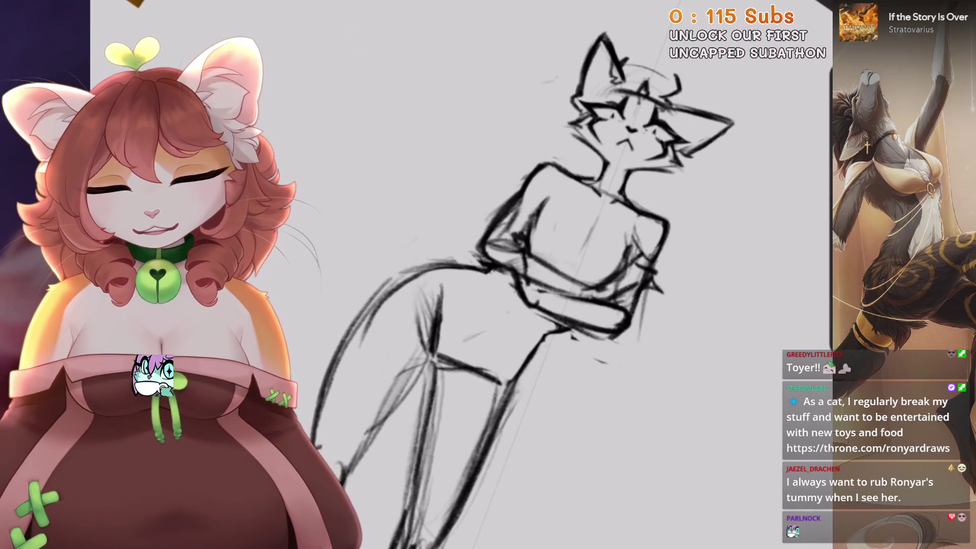
pyautogui.scroll(2, 508, 274)
pyautogui.moveTo(502, 223); pyautogui.dragTo(464, 306)
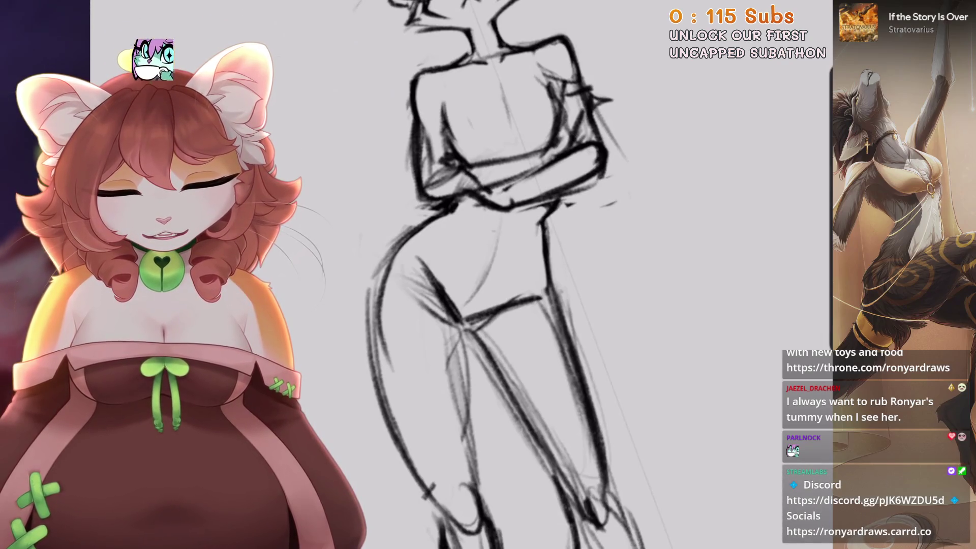
pyautogui.scroll(-2, 508, 274)
pyautogui.scroll(2, 508, 275)
pyautogui.hotkey('ctrl', 'z')
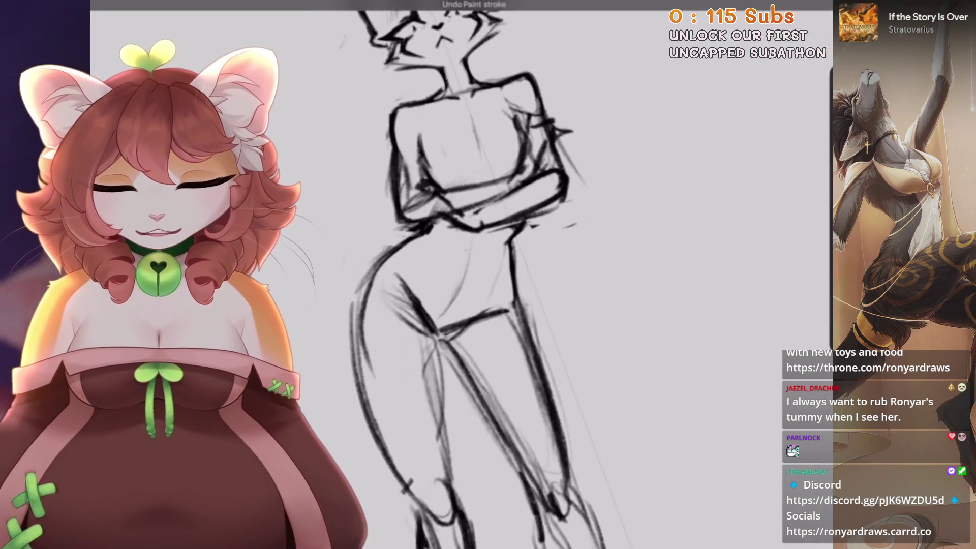
pyautogui.scroll(-3, 468, 274)
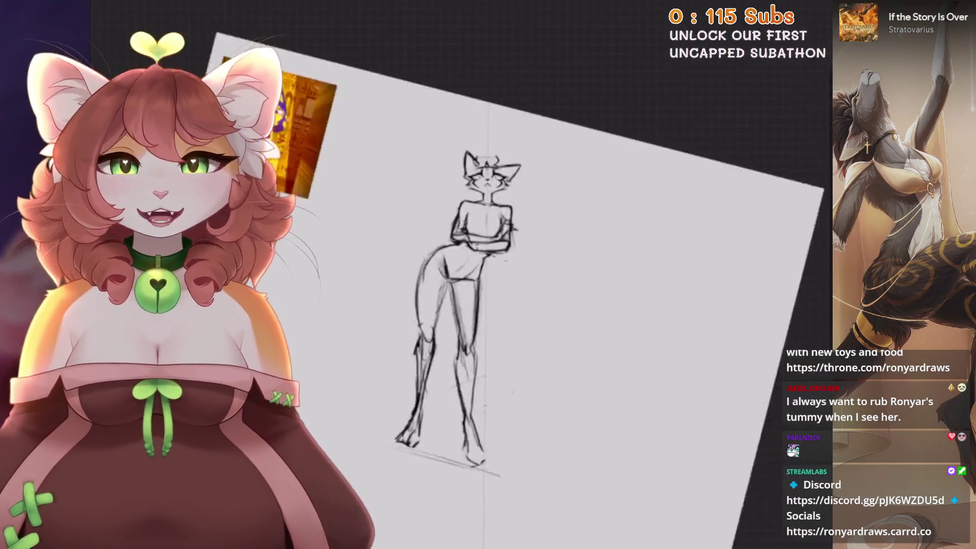
pyautogui.scroll(1, 468, 274)
pyautogui.scroll(2, 488, 285)
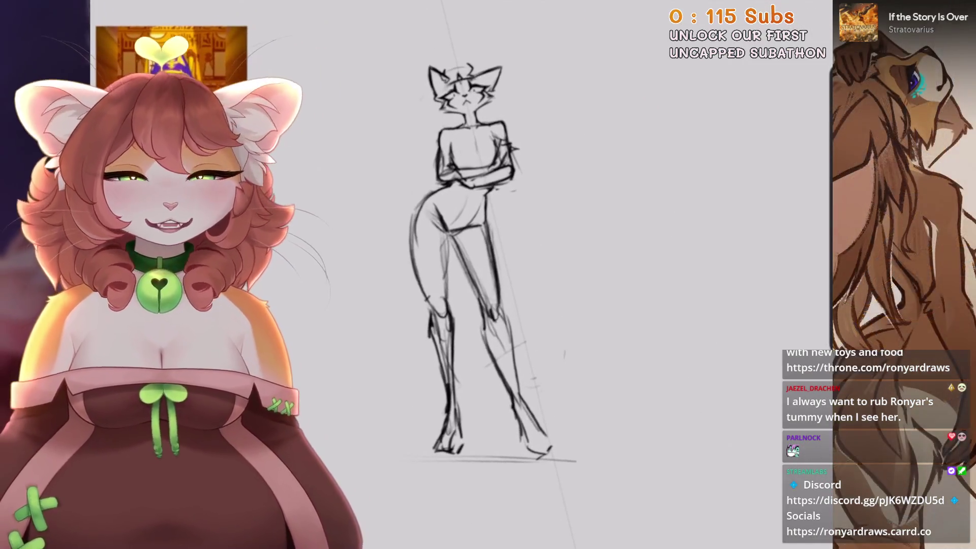
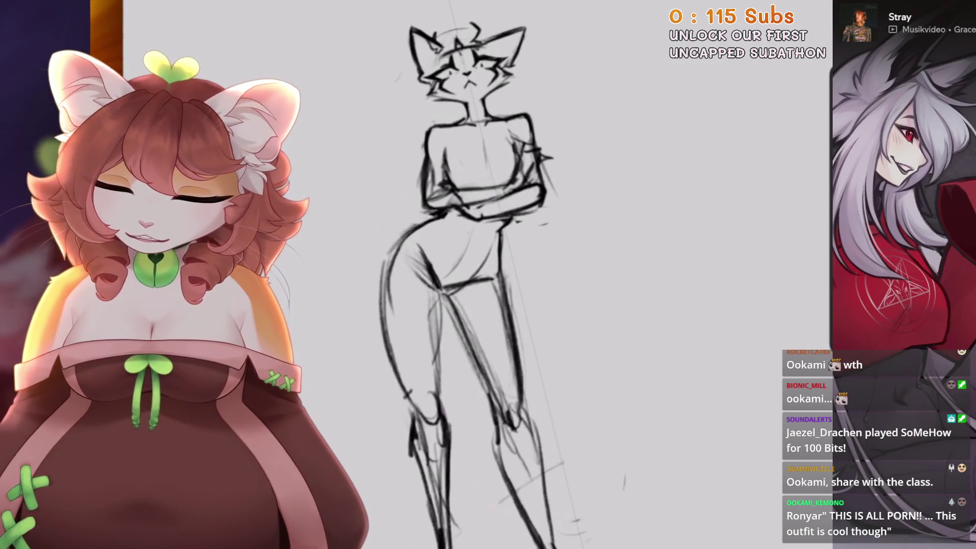
# Lasso the hips and legs and scale them uniformly, undoing and redoing to compare.
pyautogui.moveTo(417, 265); pyautogui.dragTo(645, 120)
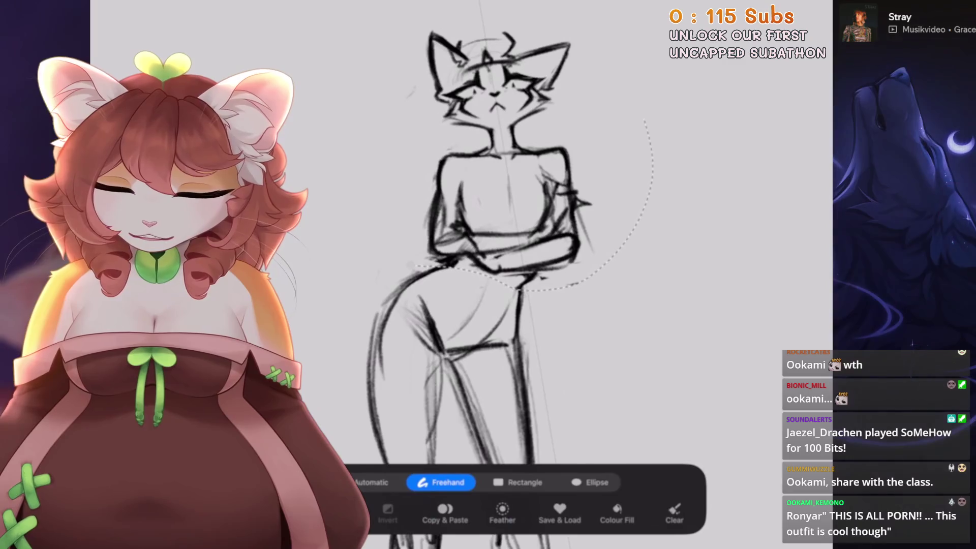
pyautogui.scroll(-3, 508, 255)
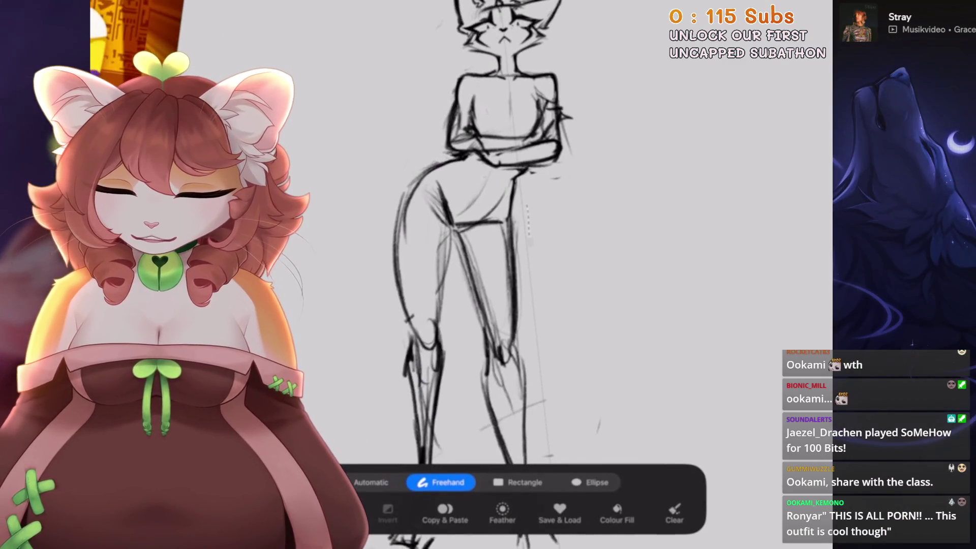
pyautogui.scroll(-2, 483, 255)
pyautogui.moveTo(407, 67); pyautogui.dragTo(356, 463)
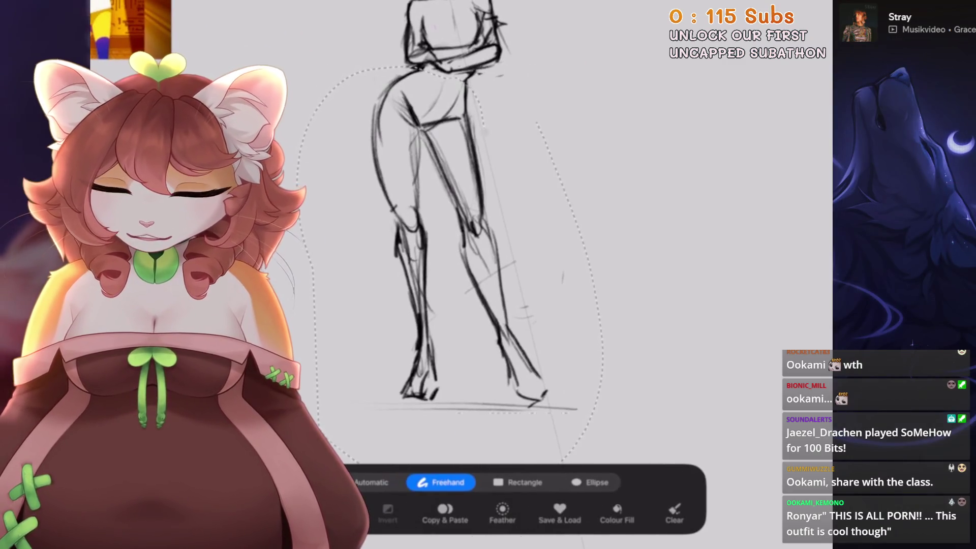
pyautogui.click(537, 122)
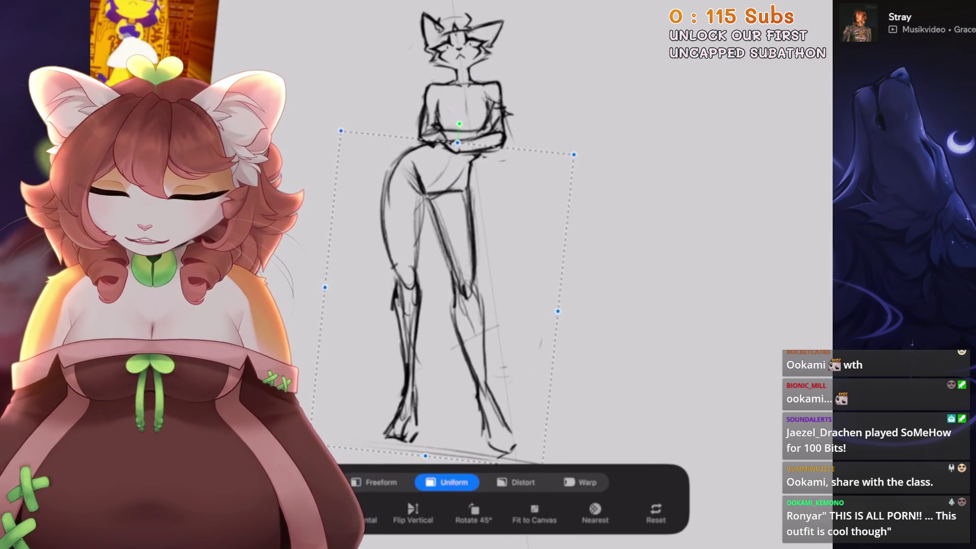
pyautogui.press('Return')
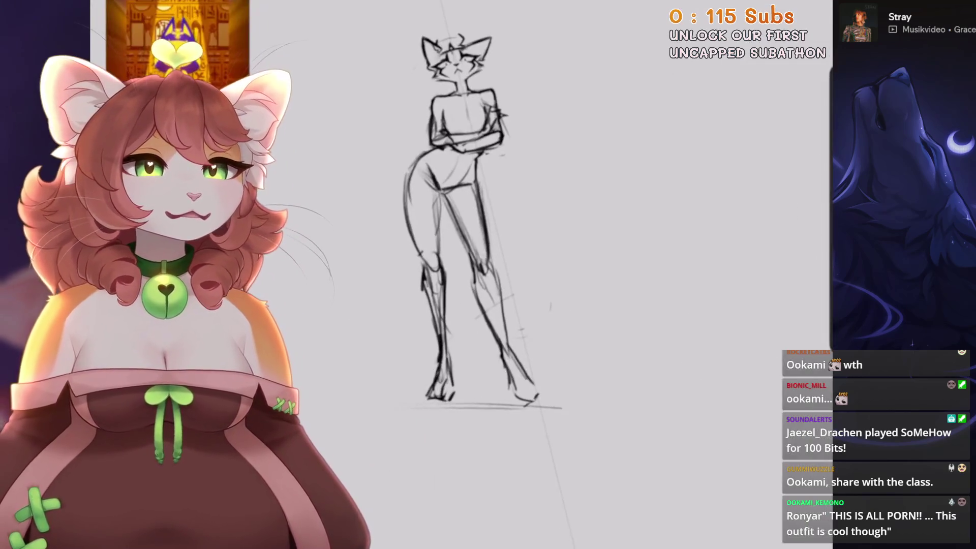
pyautogui.hotkey('ctrl', 'shift', 'z')
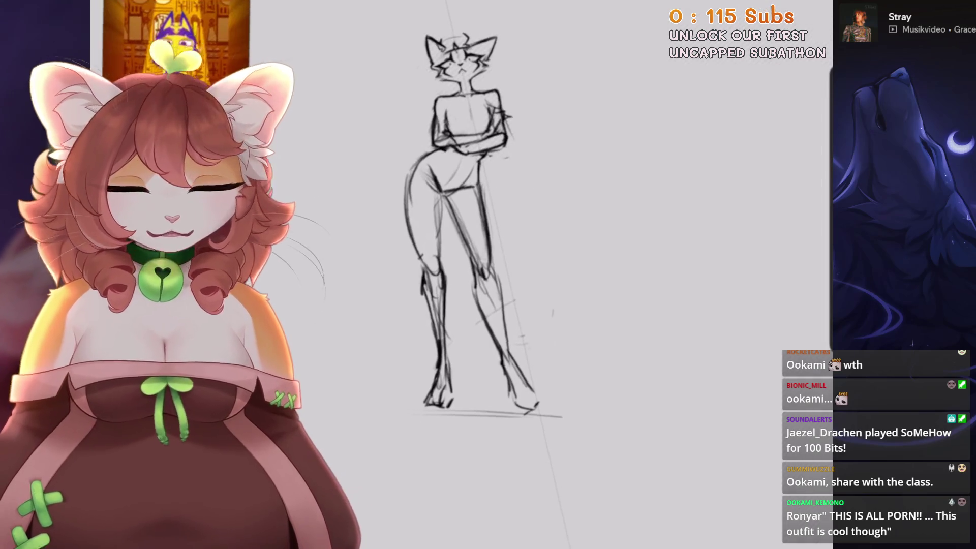
# Lasso the crossed-arms torso and waist area with a freehand selection.
pyautogui.scroll(3, 473, 254)
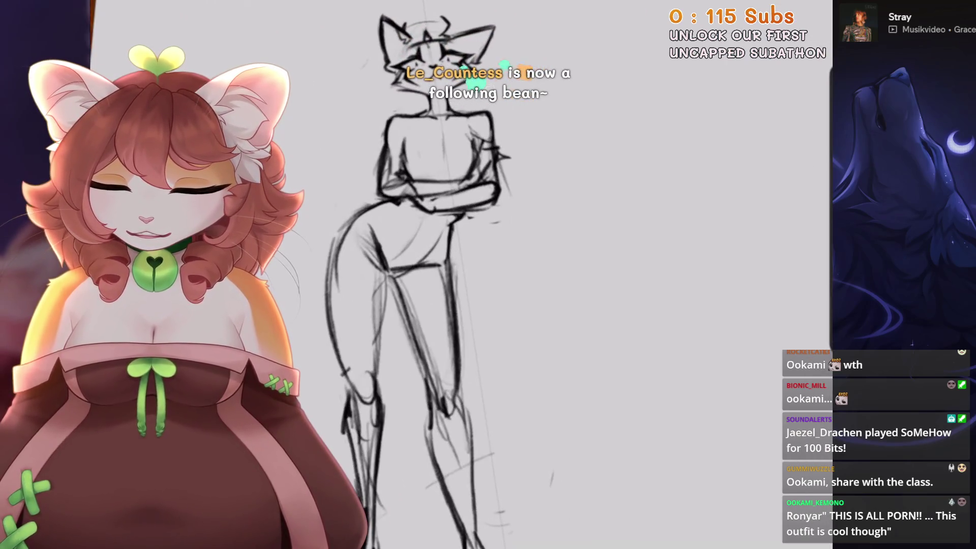
pyautogui.scroll(2, 457, 254)
pyautogui.press('s')
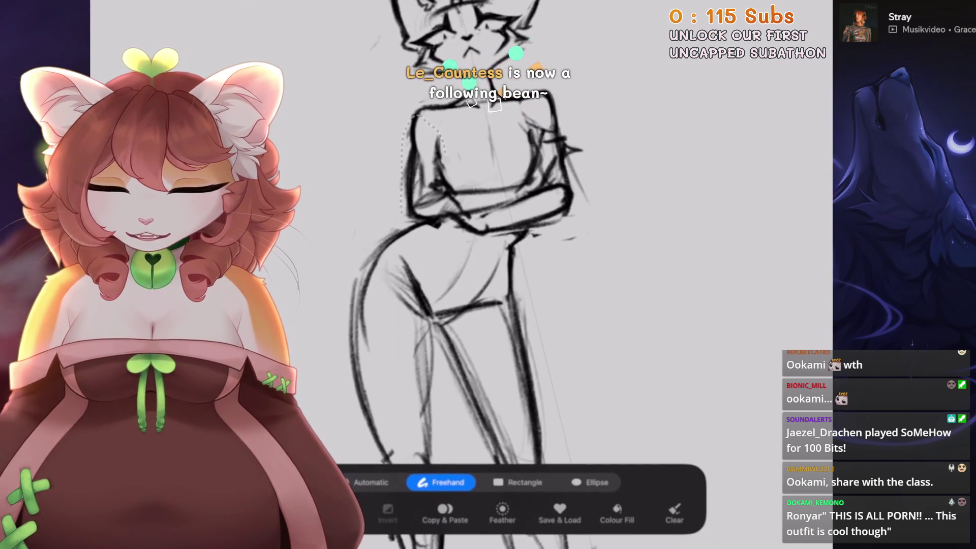
pyautogui.moveTo(518, 183)
pyautogui.mouseDown()
pyautogui.moveTo(564, 221)
pyautogui.moveTo(472, 244)
pyautogui.mouseUp()
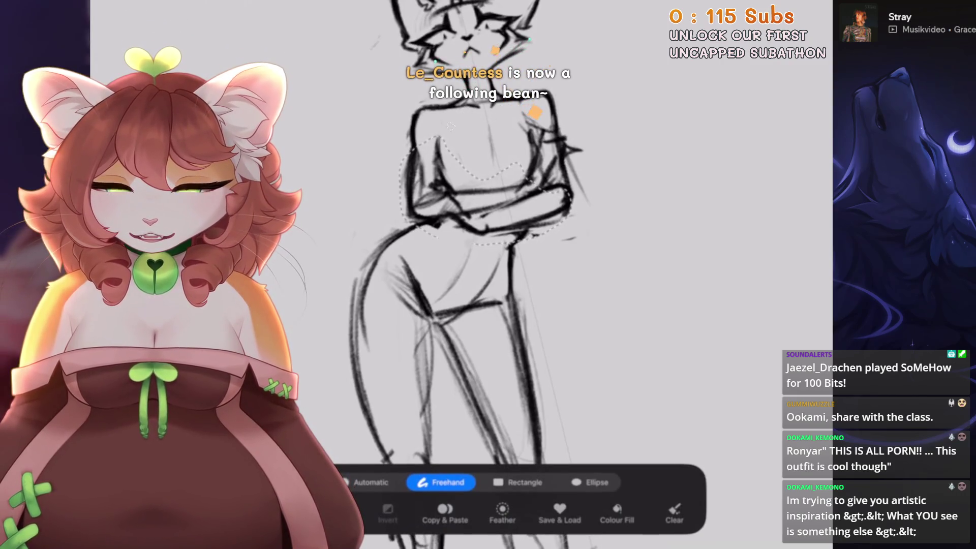
# Warp the torso mesh to shift the waist slightly left, reshape its lower edges, and commit.
pyautogui.press('v')
pyautogui.click(580, 482)
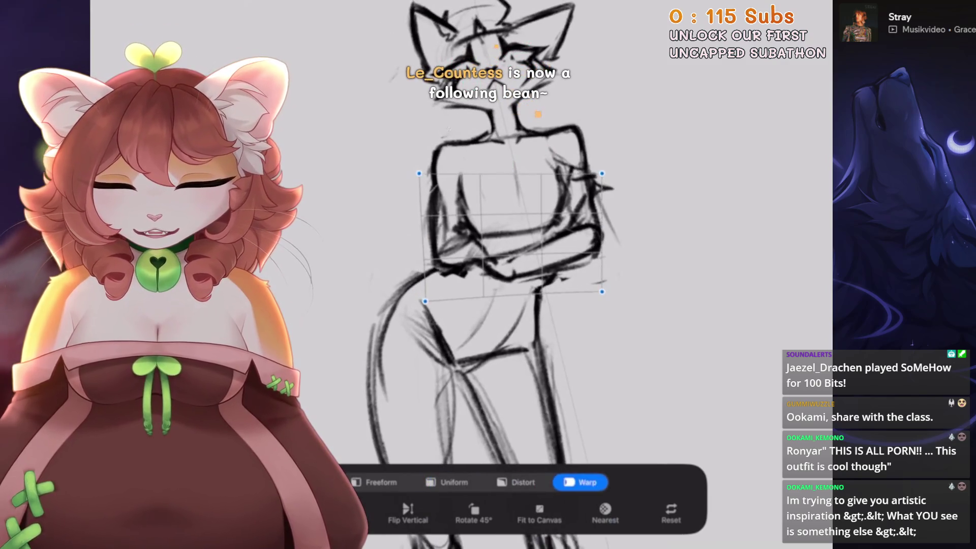
pyautogui.moveTo(509, 233); pyautogui.dragTo(492, 236)
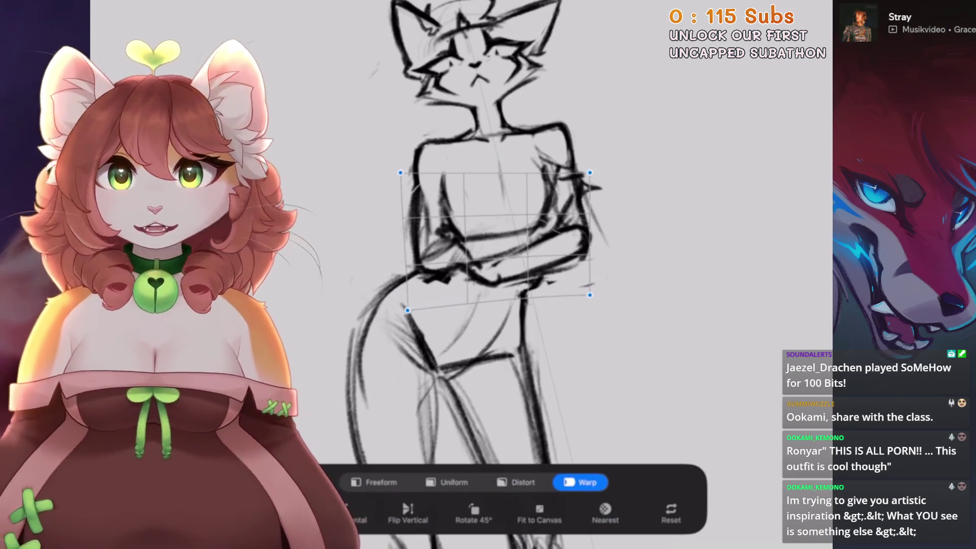
pyautogui.moveTo(407, 310); pyautogui.dragTo(414, 314)
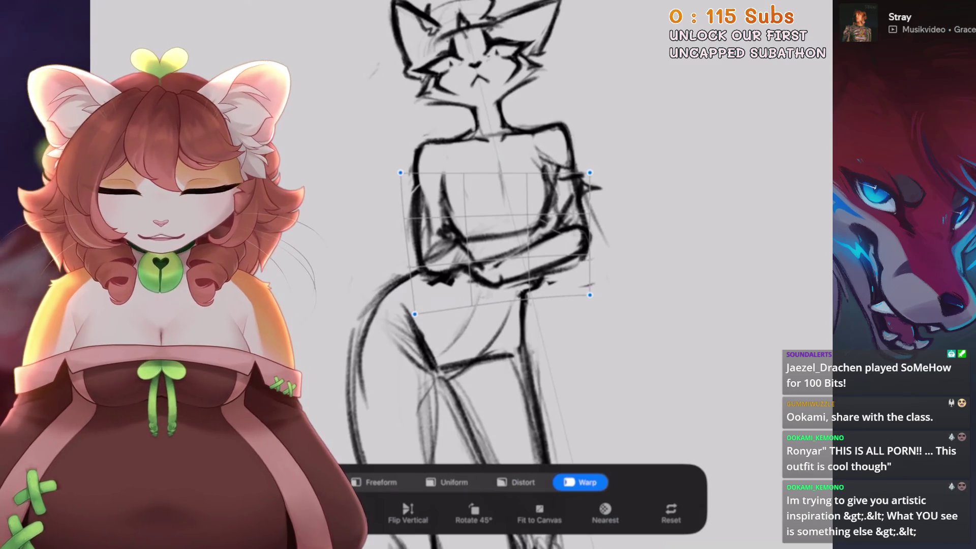
pyautogui.moveTo(590, 294); pyautogui.dragTo(591, 294)
pyautogui.press('Return')
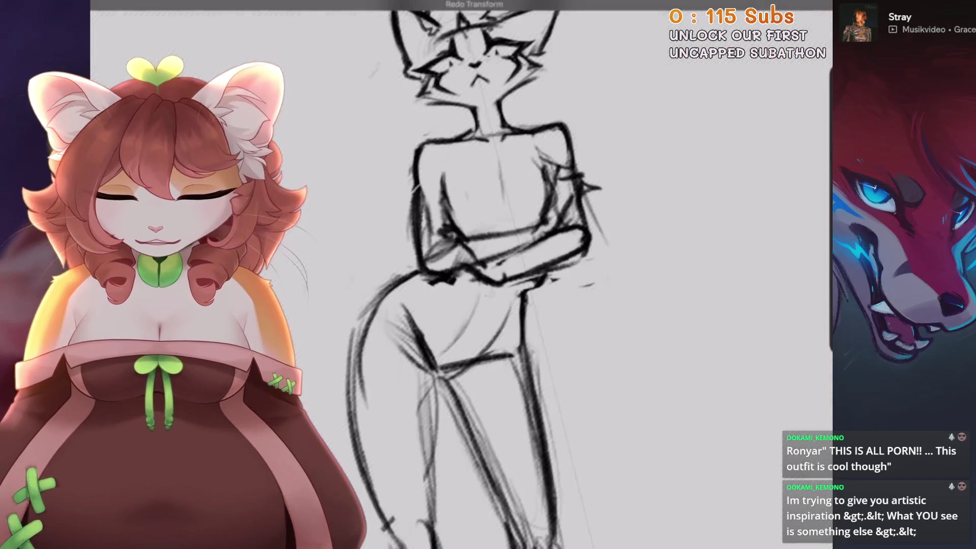
pyautogui.scroll(-3, 559, 285)
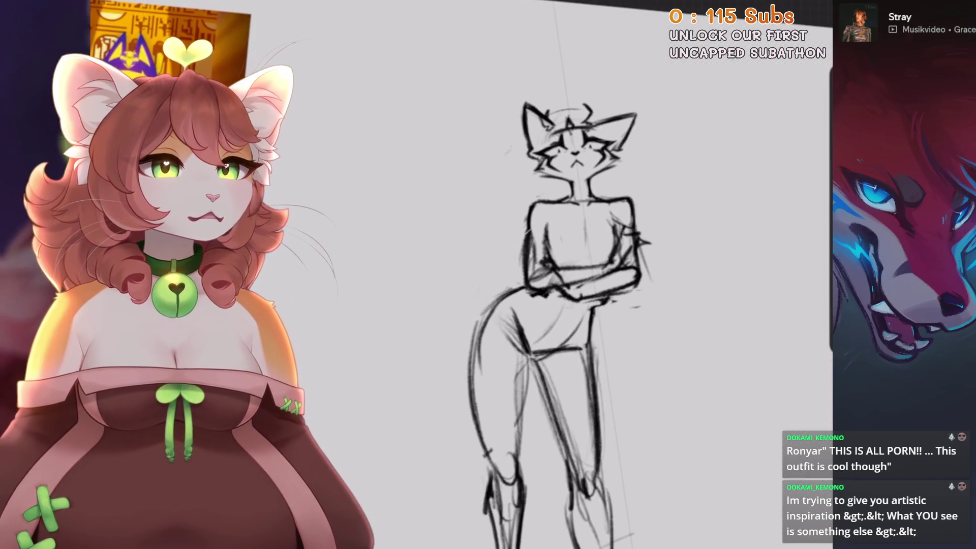
pyautogui.scroll(5, 585, 285)
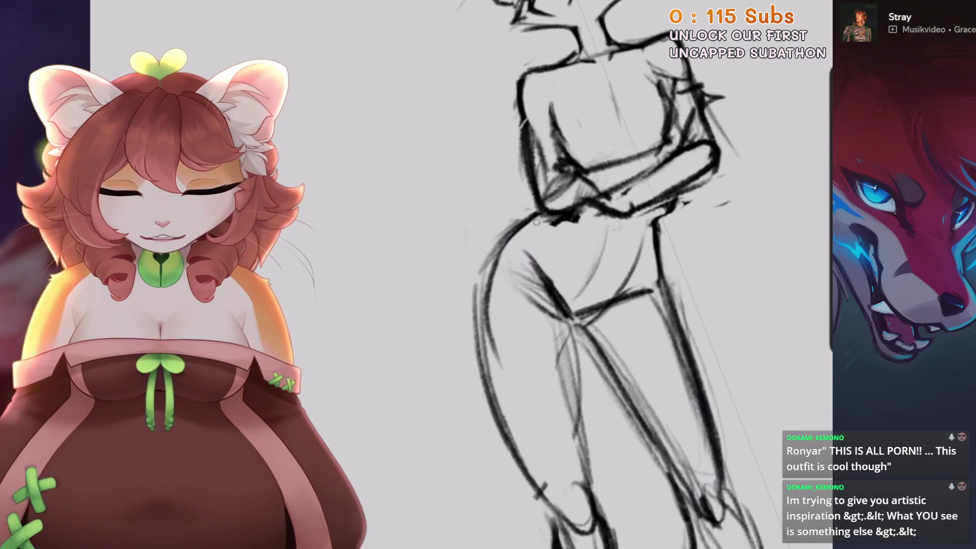
pyautogui.moveTo(513, 239); pyautogui.dragTo(494, 238)
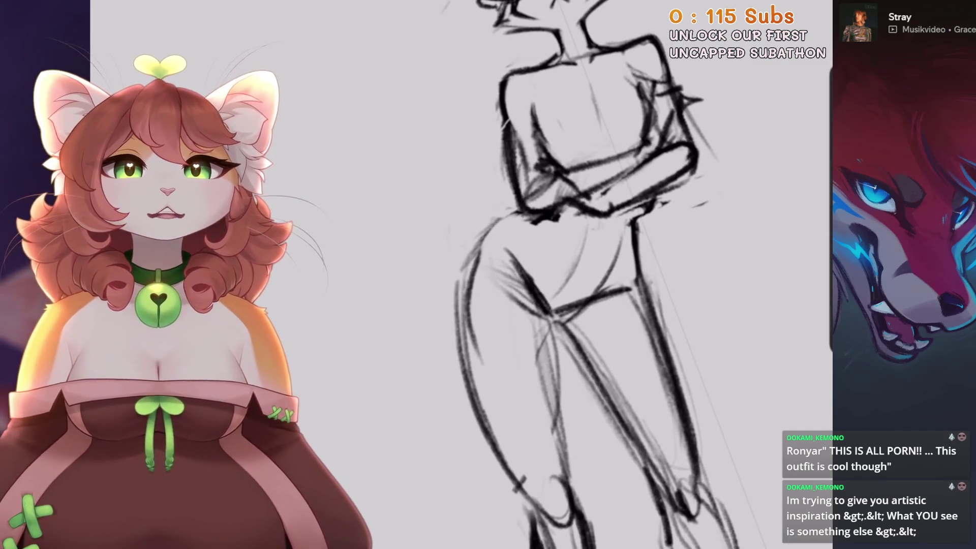
pyautogui.scroll(-2, 573, 275)
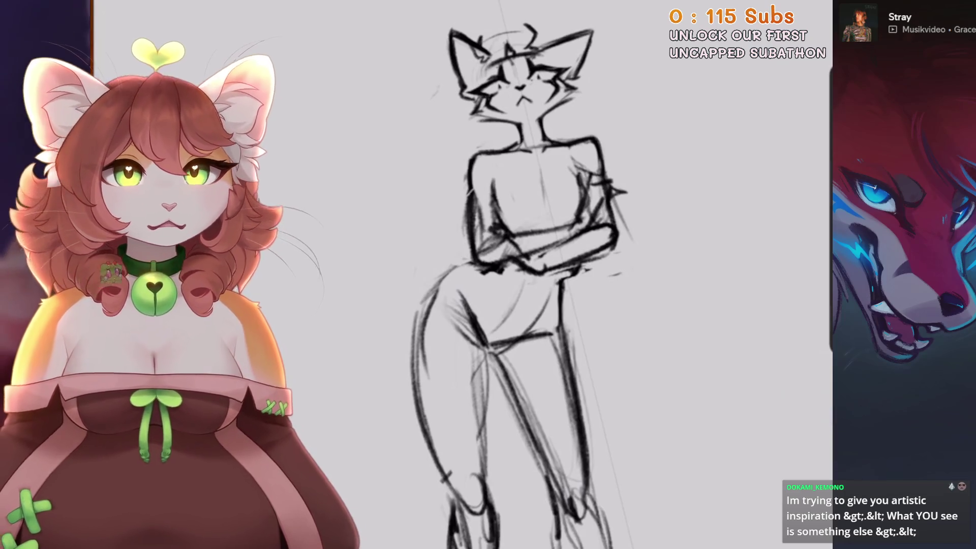
pyautogui.scroll(-1, 511, 285)
pyautogui.scroll(2, 514, 285)
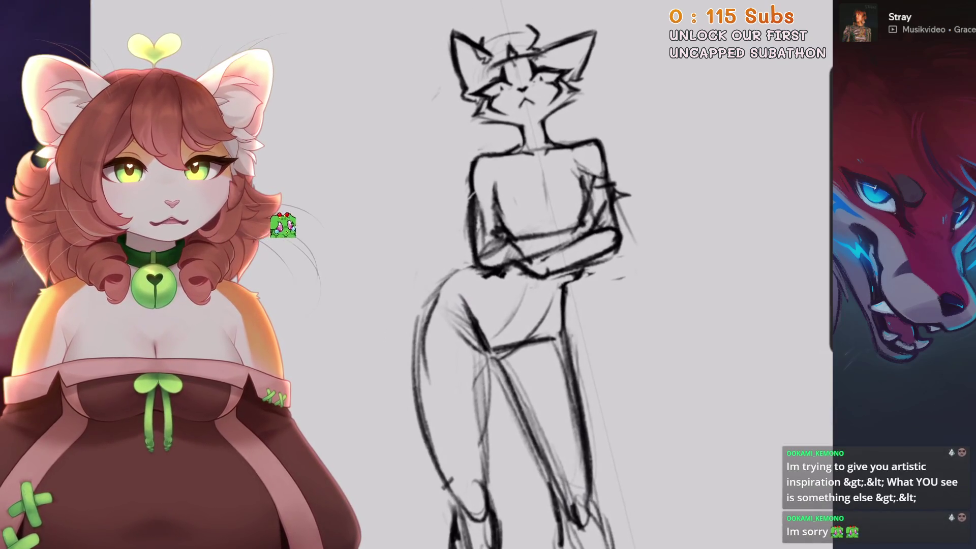
pyautogui.scroll(-3, 488, 305)
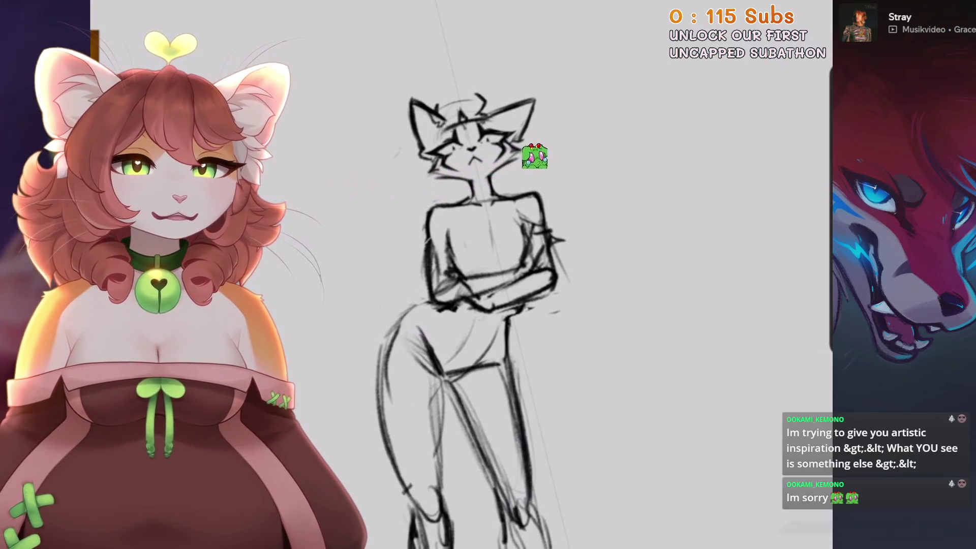
pyautogui.scroll(-1, 582, 144)
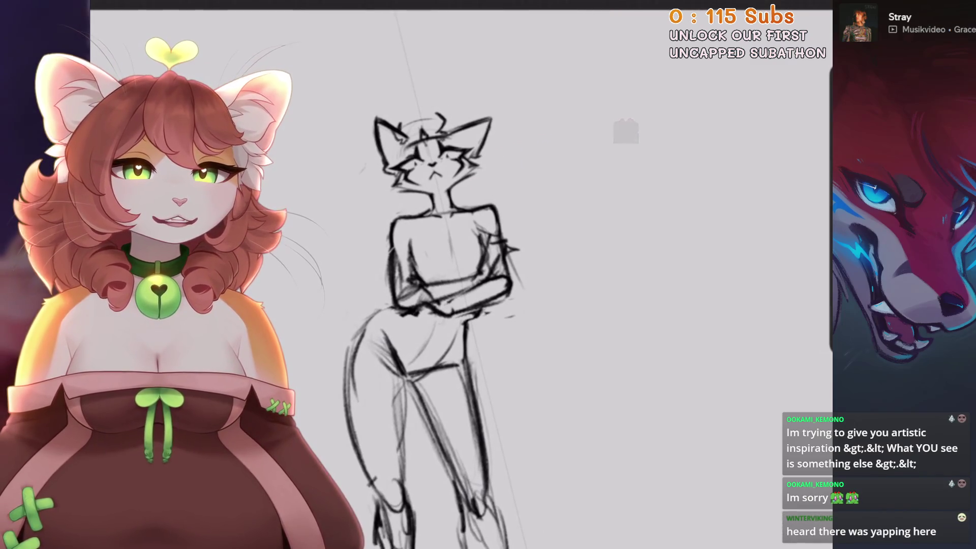
pyautogui.scroll(-3, 443, 274)
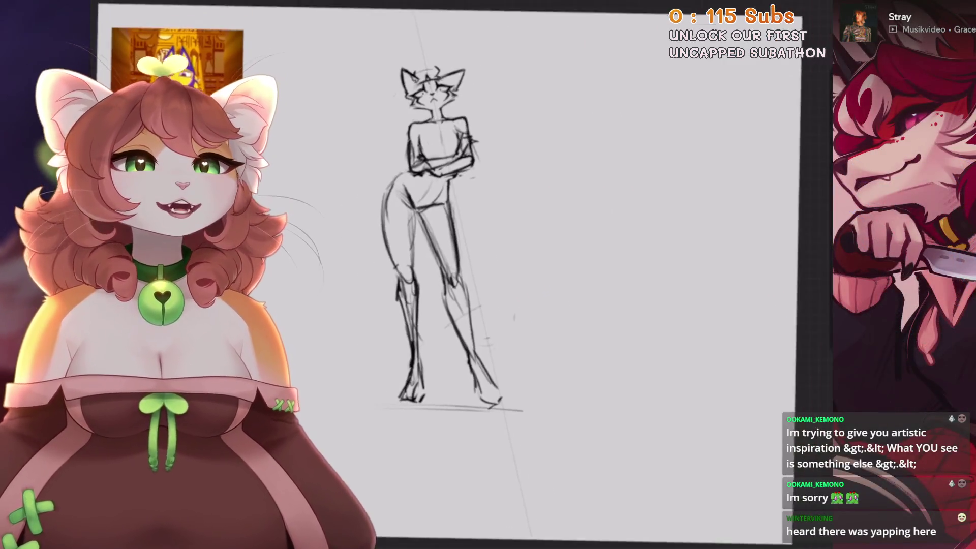
pyautogui.scroll(2, 442, 275)
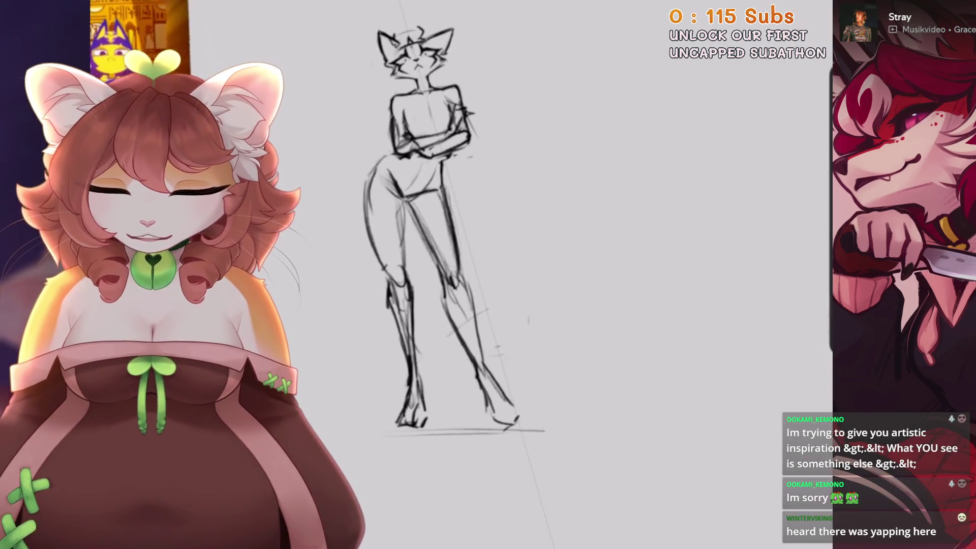
pyautogui.click(102, 10)
pyautogui.click(152, 305)
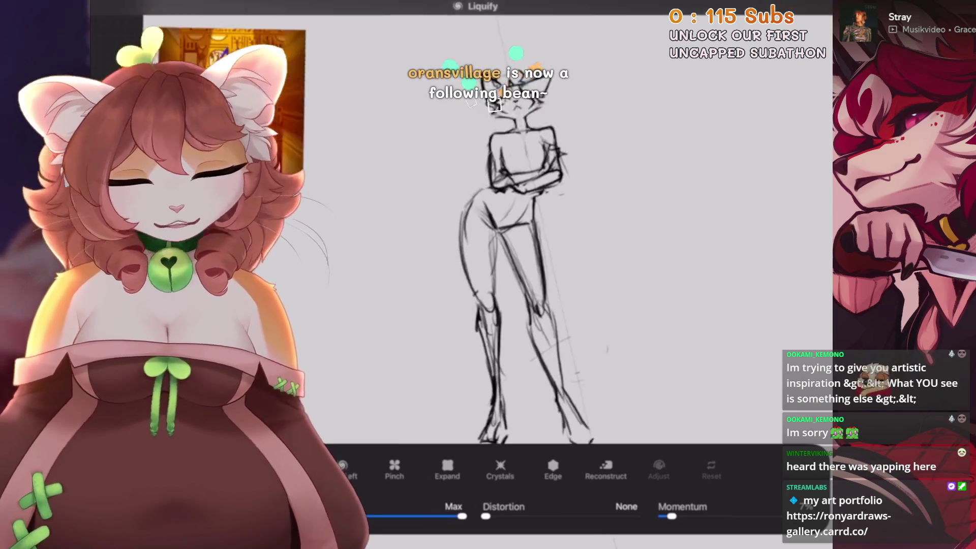
pyautogui.hscroll(-3, 508, 244)
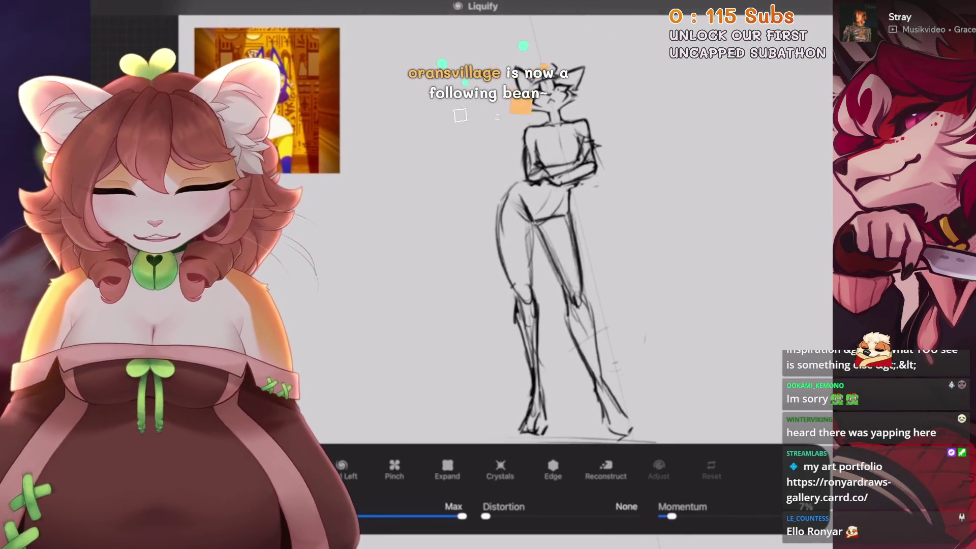
pyautogui.moveTo(510, 216); pyautogui.dragTo(512, 216)
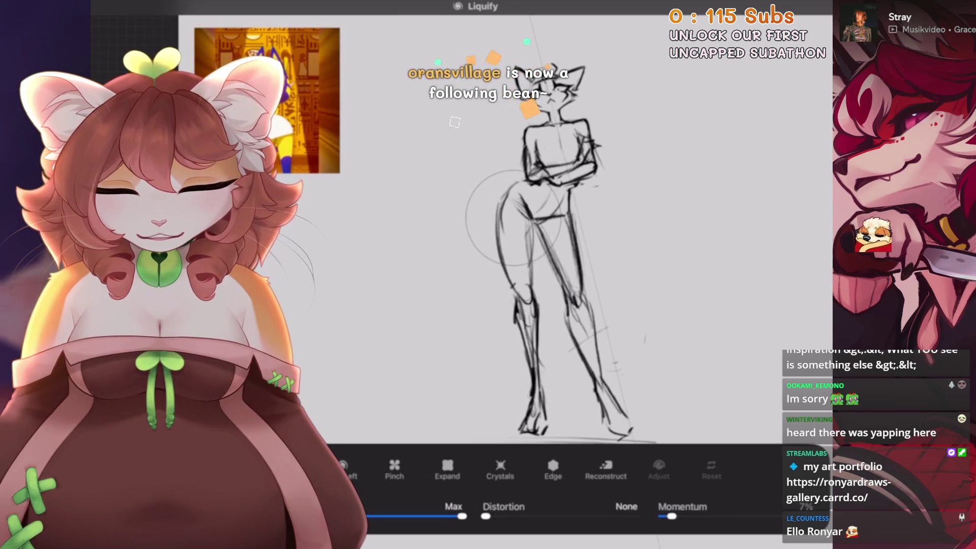
pyautogui.hscroll(3, 509, 244)
pyautogui.scroll(3, 508, 244)
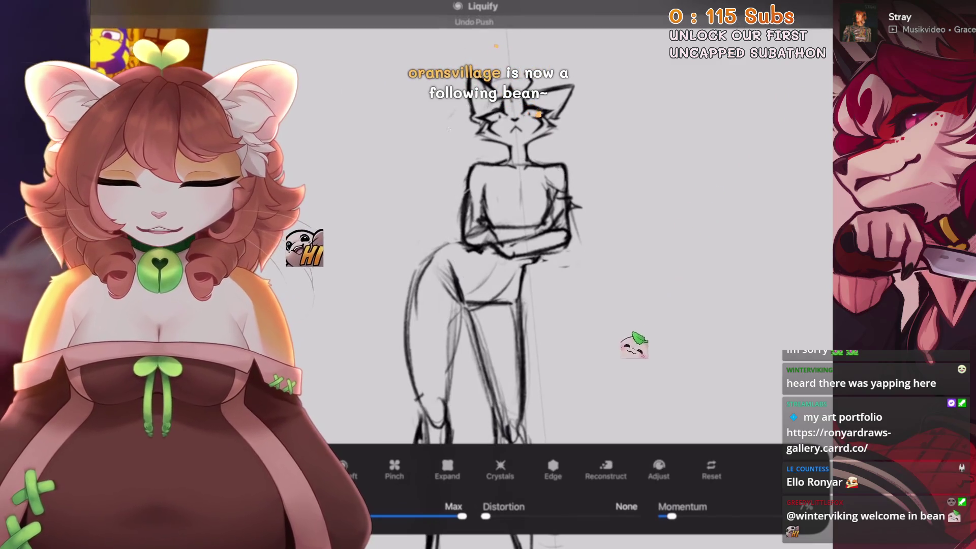
pyautogui.hscroll(2, 508, 244)
pyautogui.scroll(-3, 498, 305)
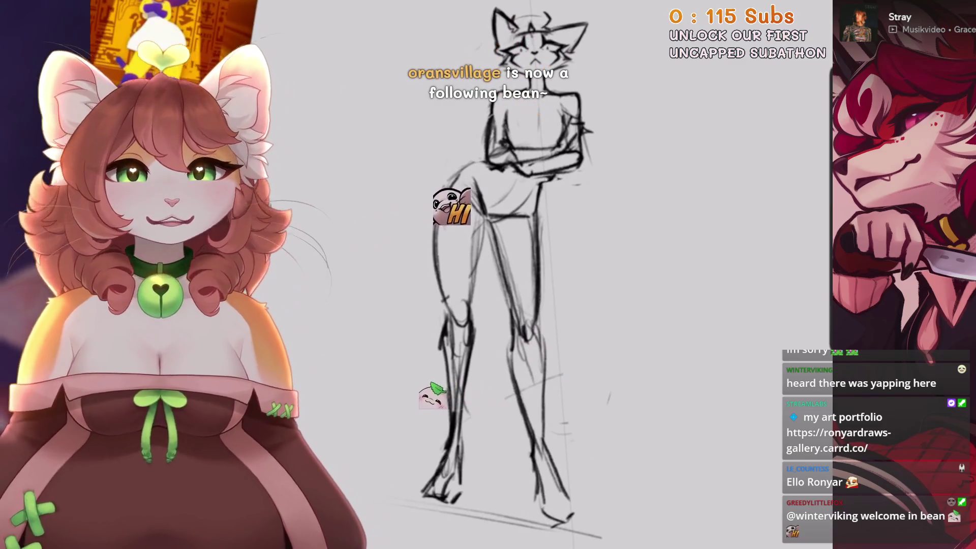
pyautogui.scroll(2, 508, 275)
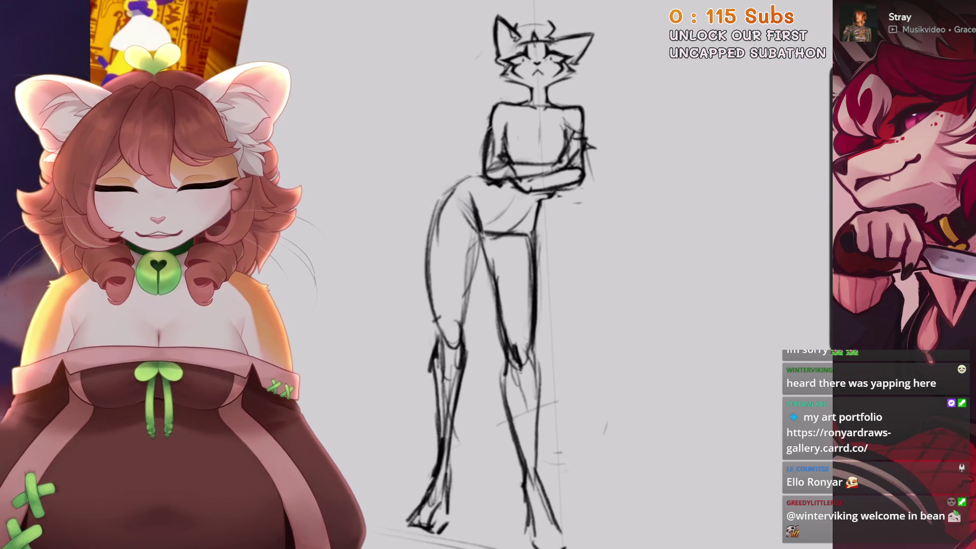
pyautogui.moveTo(504, 334); pyautogui.dragTo(510, 393)
# Add strokes along the legs, then scale the selected legs uniformly and commit.
pyautogui.moveTo(536, 344); pyautogui.dragTo(529, 451)
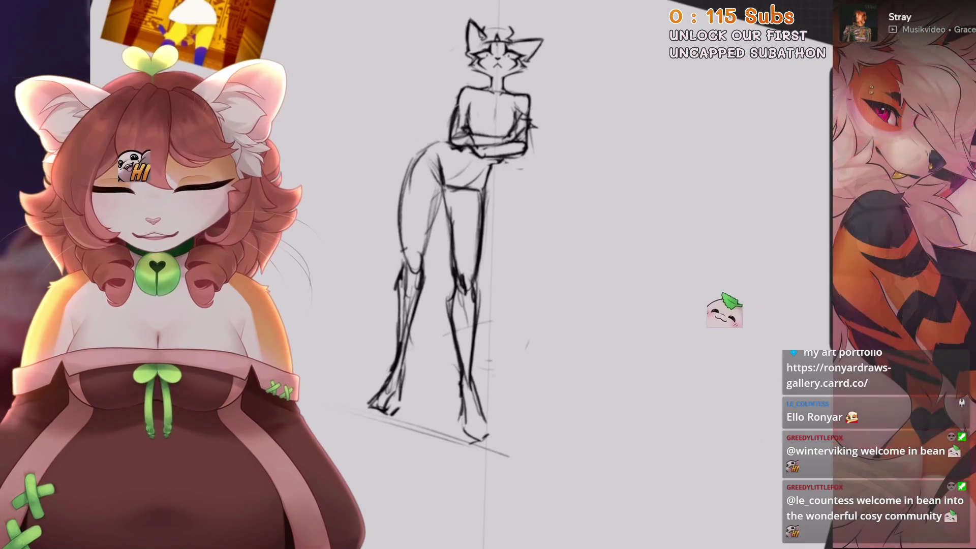
pyautogui.press('s')
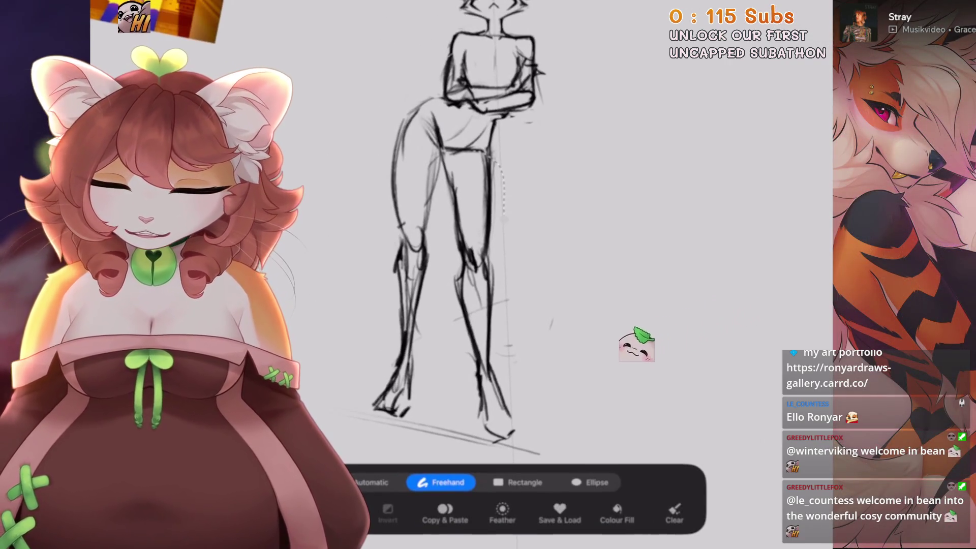
pyautogui.press('v')
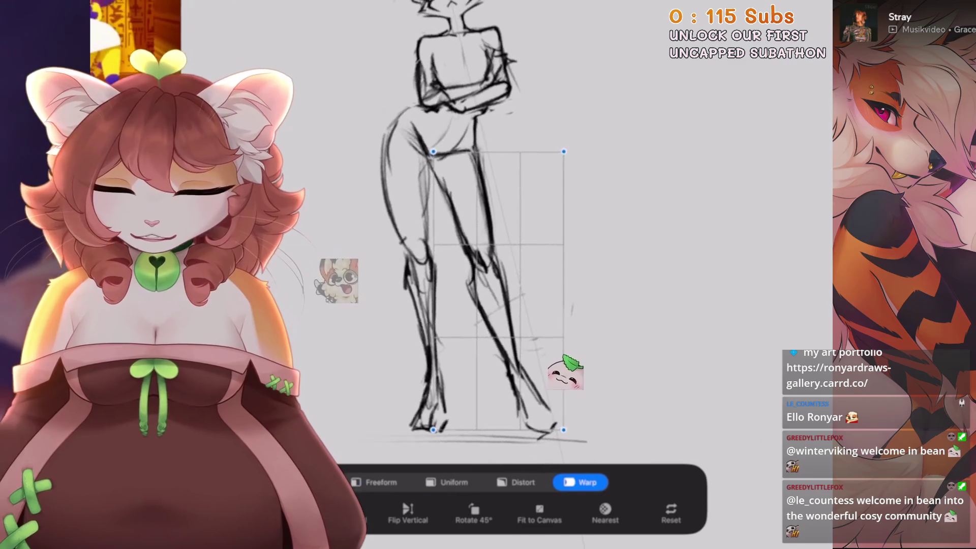
pyautogui.click(447, 482)
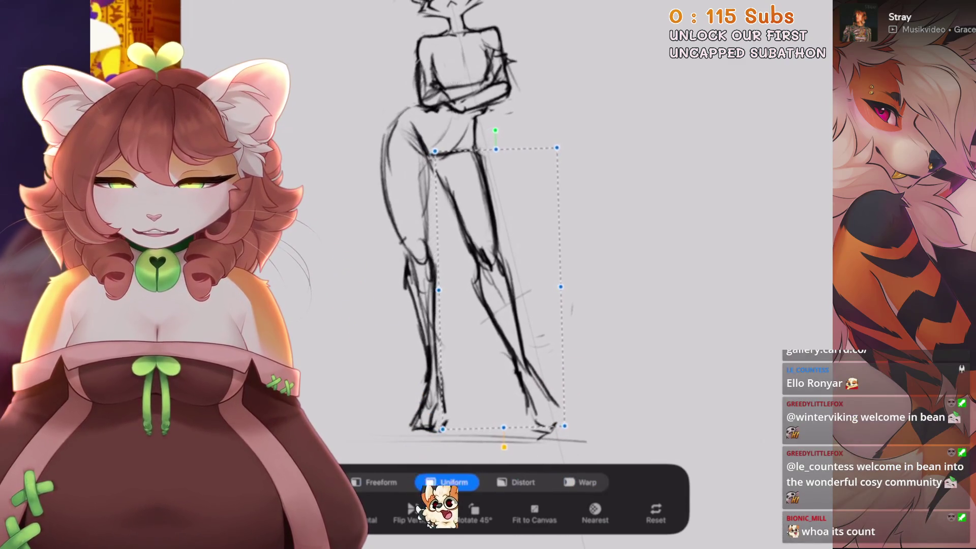
pyautogui.press('v')
pyautogui.press('s')
pyautogui.press('s')
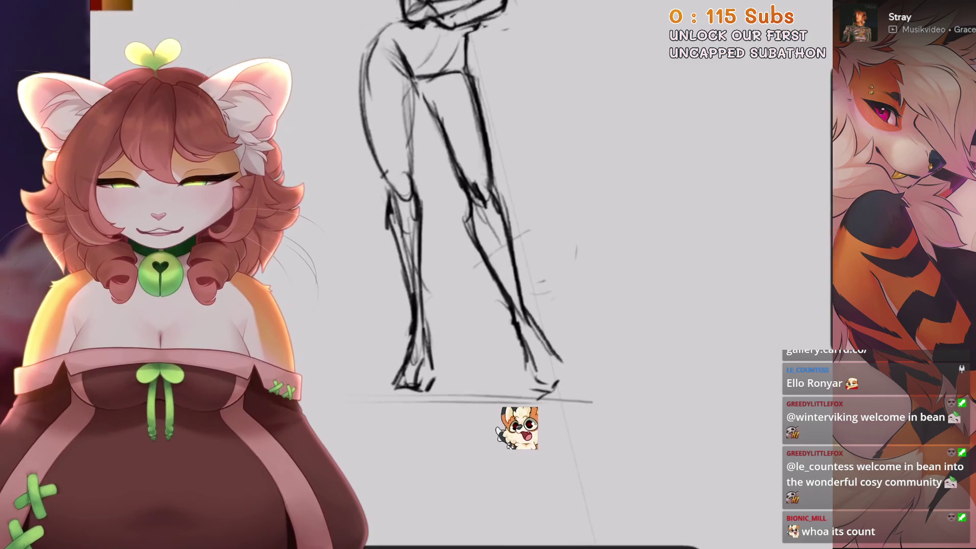
# Undo to bring back the last erased stroke.
pyautogui.scroll(3, 483, 254)
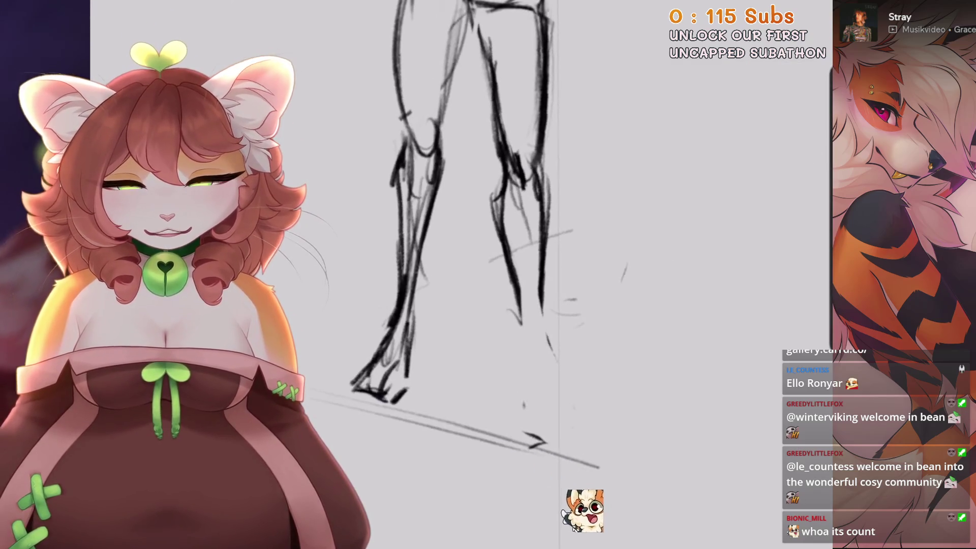
pyautogui.scroll(-3, 508, 254)
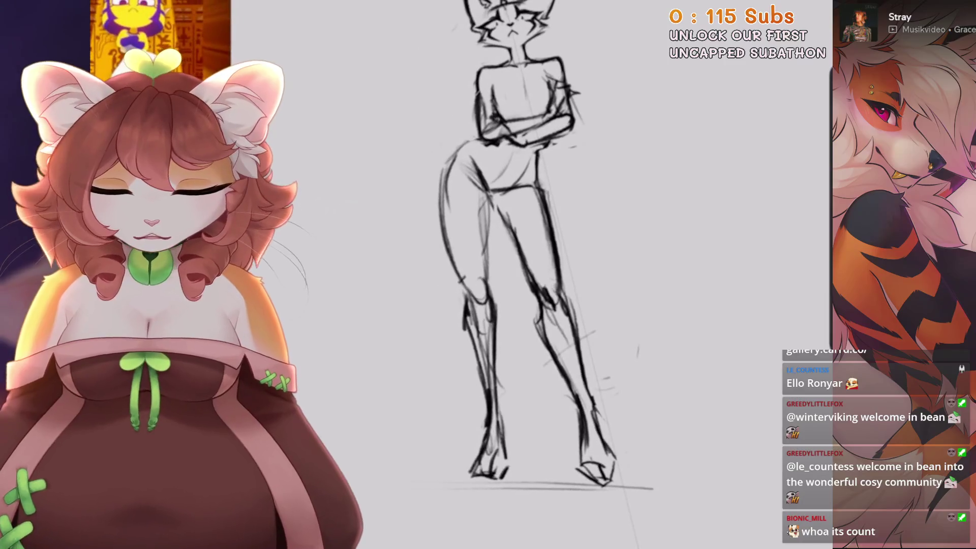
pyautogui.hotkey('ctrl', 'z')
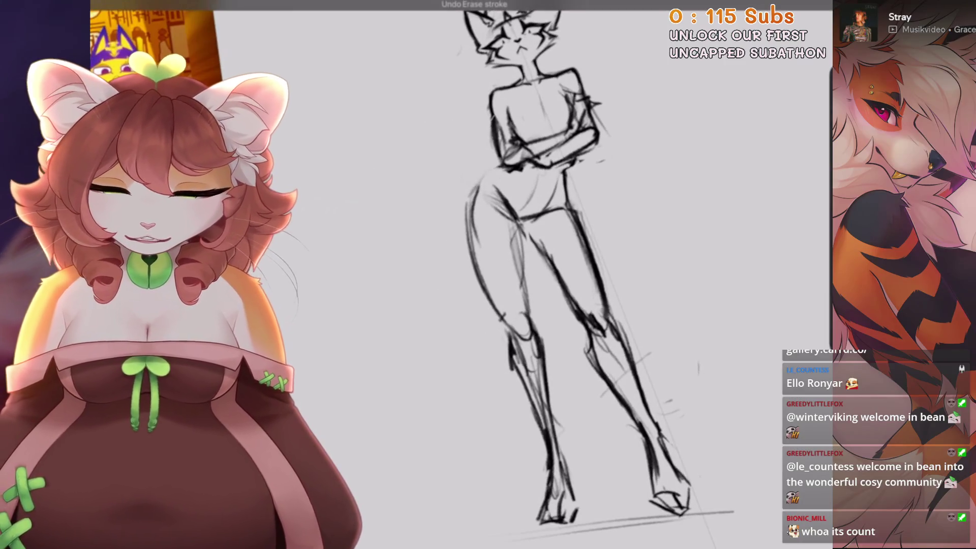
# Undo a stray stroke near the chest and restore the last erased stroke.
pyautogui.moveTo(500, 160); pyautogui.dragTo(470, 201)
pyautogui.hotkey('ctrl', 'z')
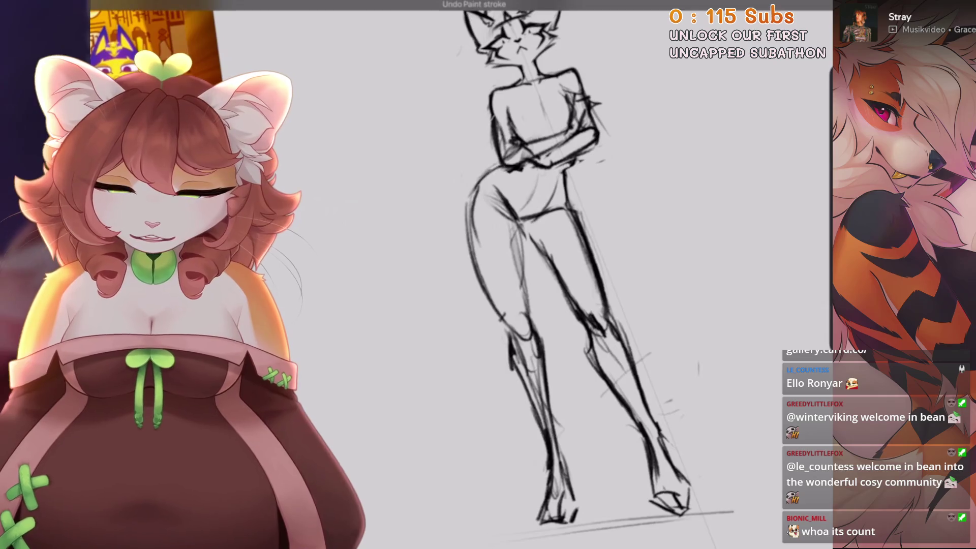
pyautogui.scroll(-3, 488, 274)
pyautogui.scroll(5, 508, 275)
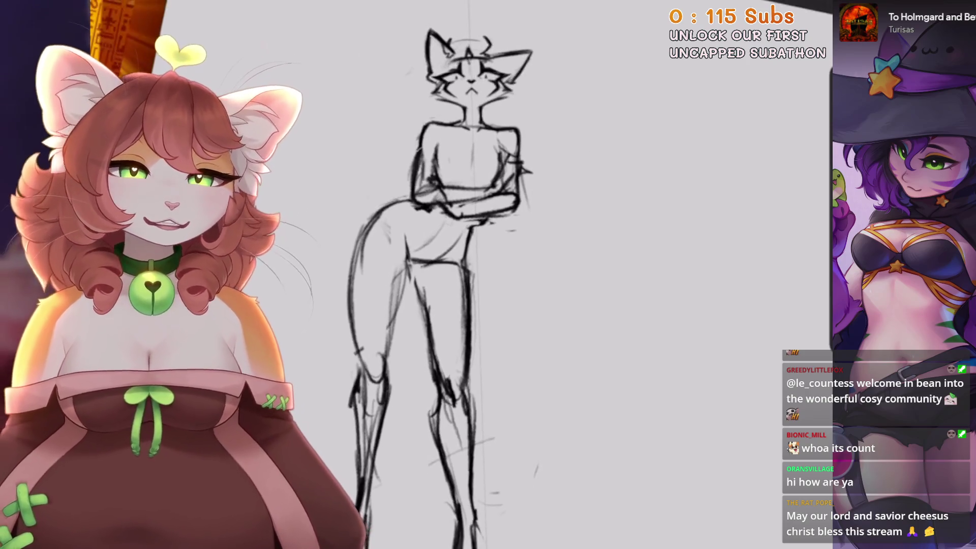
pyautogui.hotkey('ctrl', 'z')
pyautogui.scroll(-3, 514, 275)
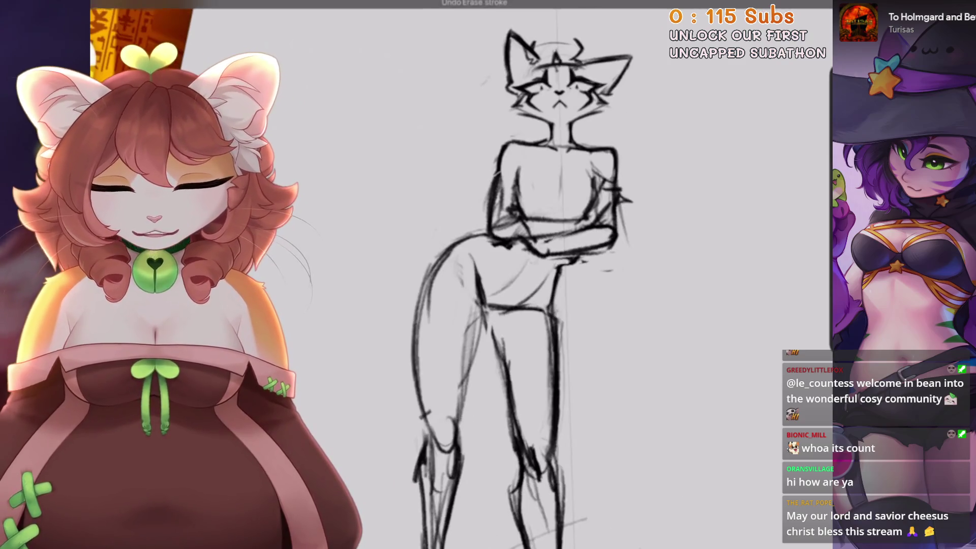
pyautogui.scroll(3, 610, 229)
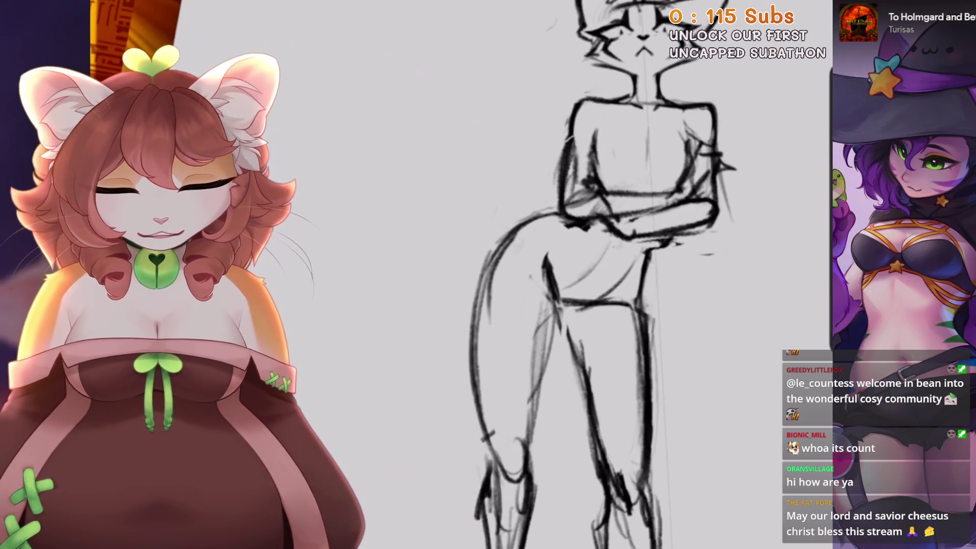
# Erase the dark left hip and leg contour and redraw the left leg outline.
pyautogui.moveTo(610, 275); pyautogui.dragTo(574, 234)
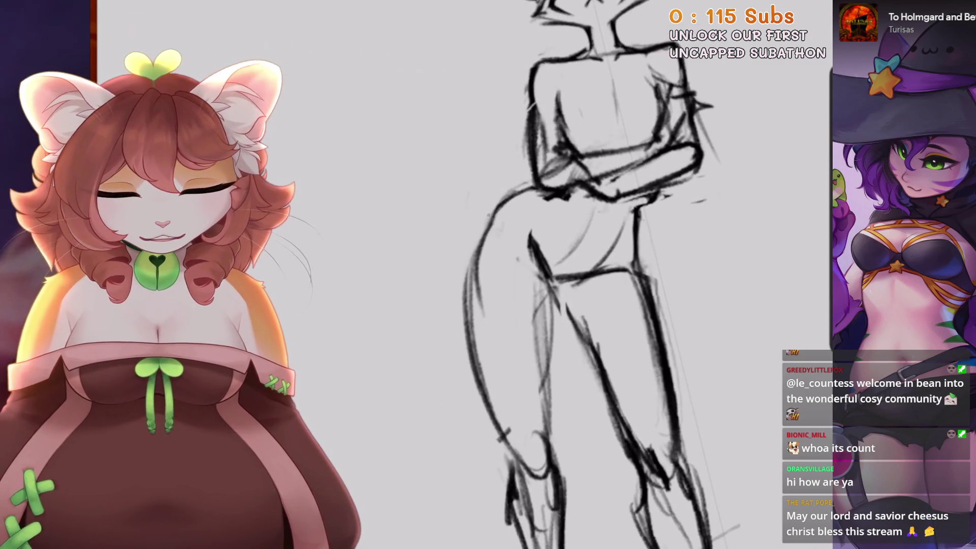
pyautogui.moveTo(610, 275); pyautogui.dragTo(636, 249)
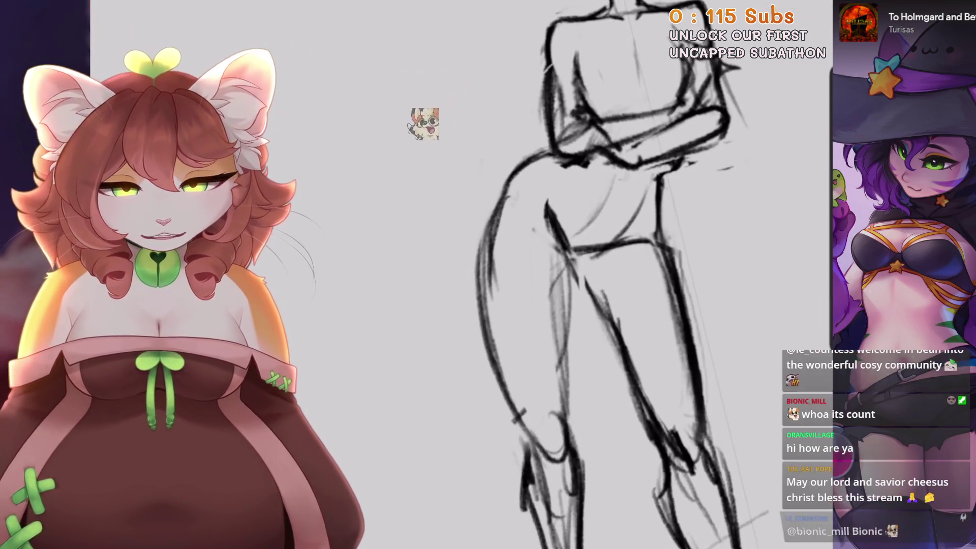
pyautogui.moveTo(503, 203)
pyautogui.mouseDown()
pyautogui.moveTo(483, 268)
pyautogui.moveTo(495, 386)
pyautogui.moveTo(513, 422)
pyautogui.mouseUp()
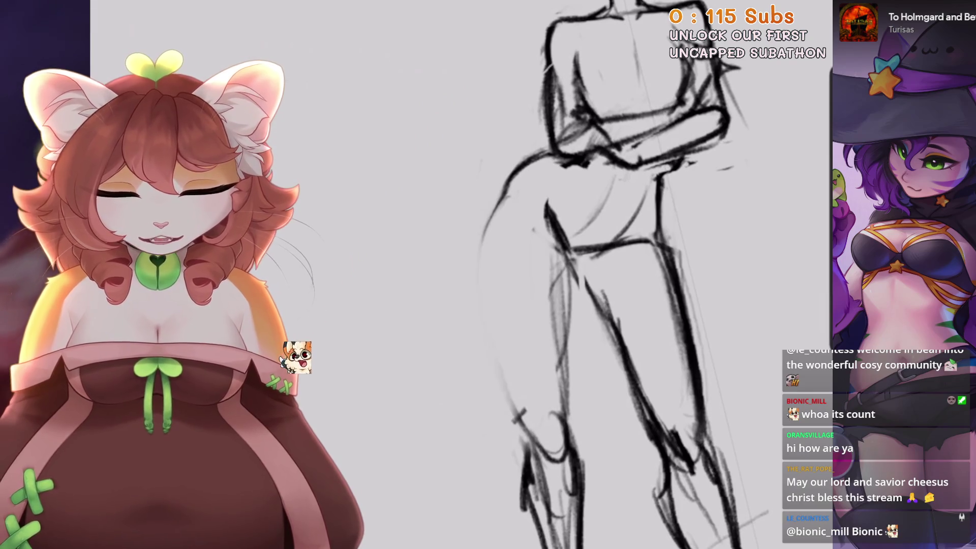
pyautogui.moveTo(481, 189); pyautogui.dragTo(496, 279)
pyautogui.moveTo(486, 214); pyautogui.dragTo(508, 407)
pyautogui.moveTo(488, 326); pyautogui.dragTo(528, 437)
pyautogui.moveTo(610, 275)
pyautogui.mouseDown()
pyautogui.moveTo(508, 305)
pyautogui.moveTo(559, 254)
pyautogui.mouseUp()
# Undo the last leg brush stroke.
pyautogui.moveTo(490, 193); pyautogui.dragTo(536, 185)
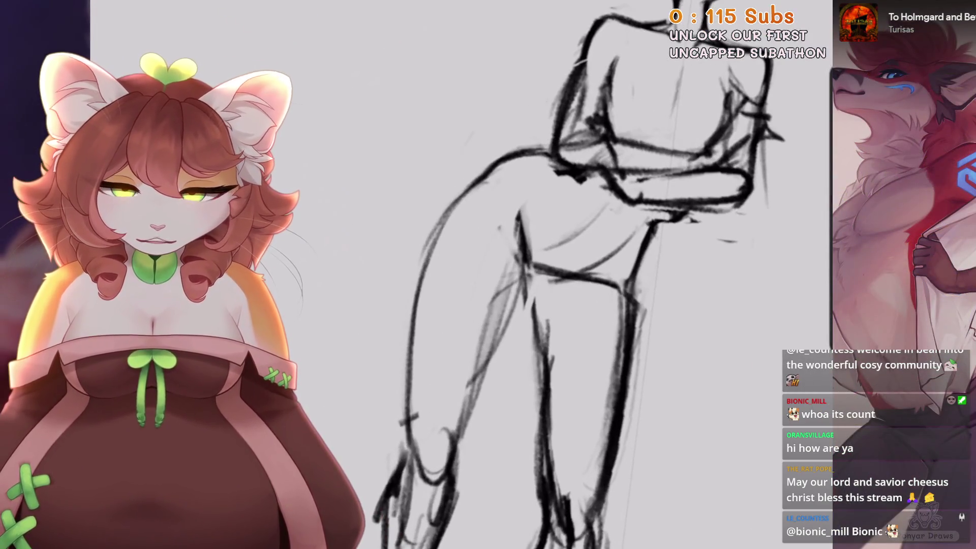
pyautogui.hotkey('ctrl', 'z')
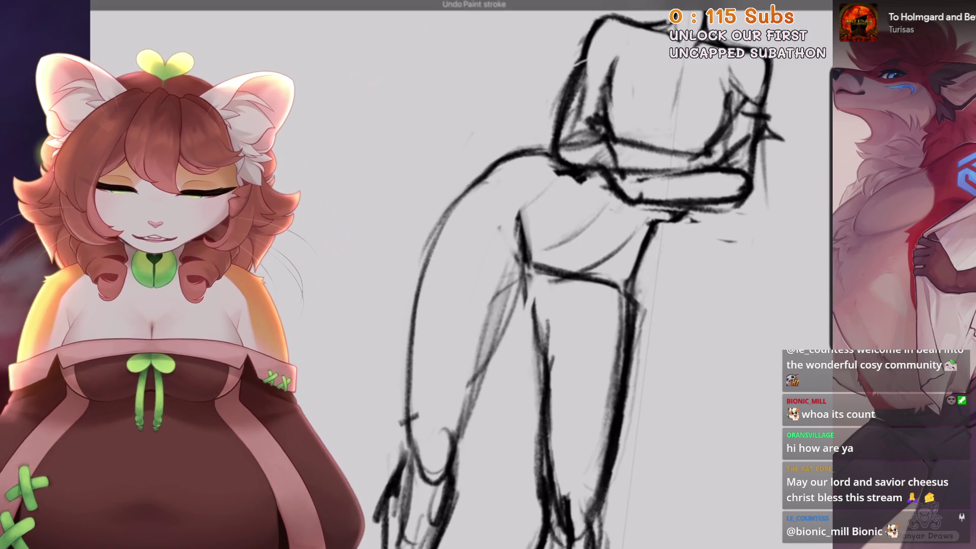
pyautogui.scroll(-3, 449, 248)
pyautogui.scroll(3, 448, 249)
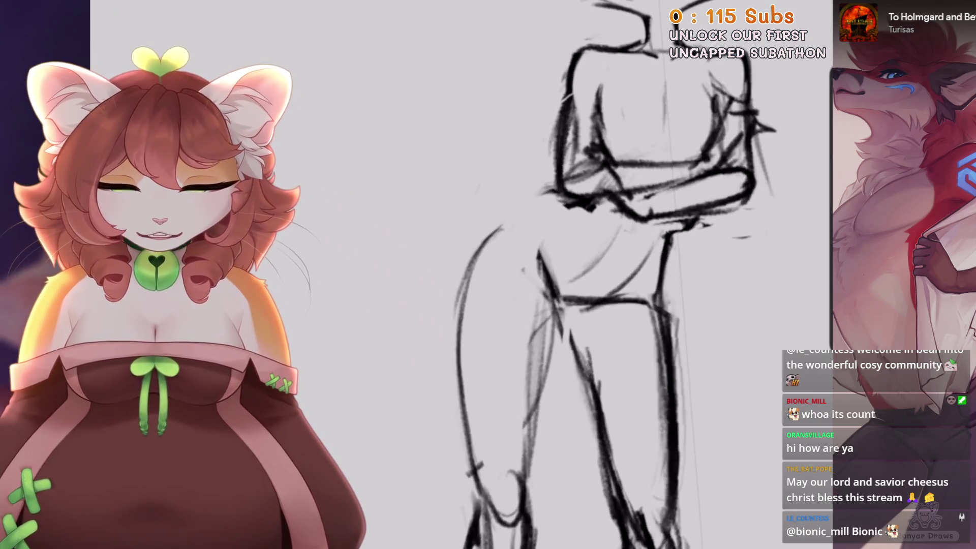
pyautogui.scroll(-1, 610, 274)
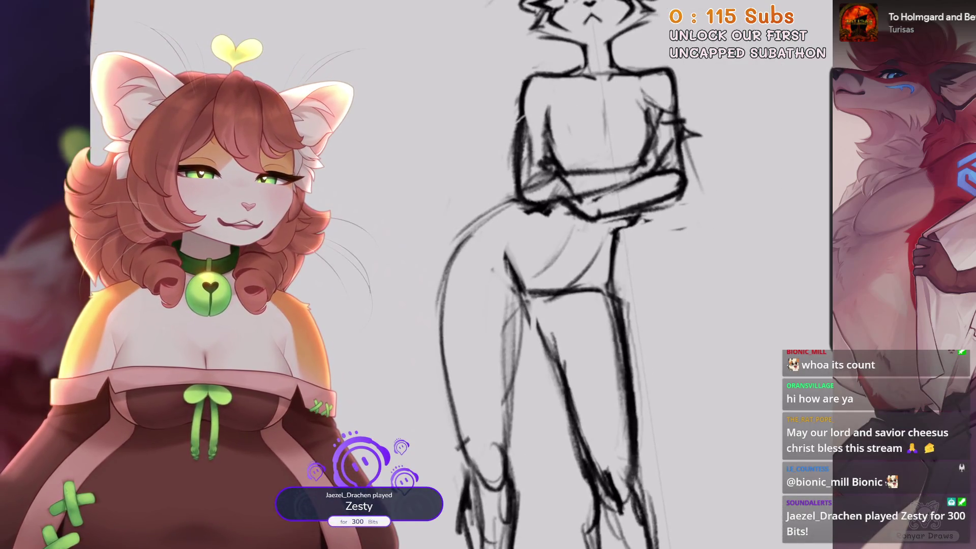
pyautogui.scroll(-3, 560, 275)
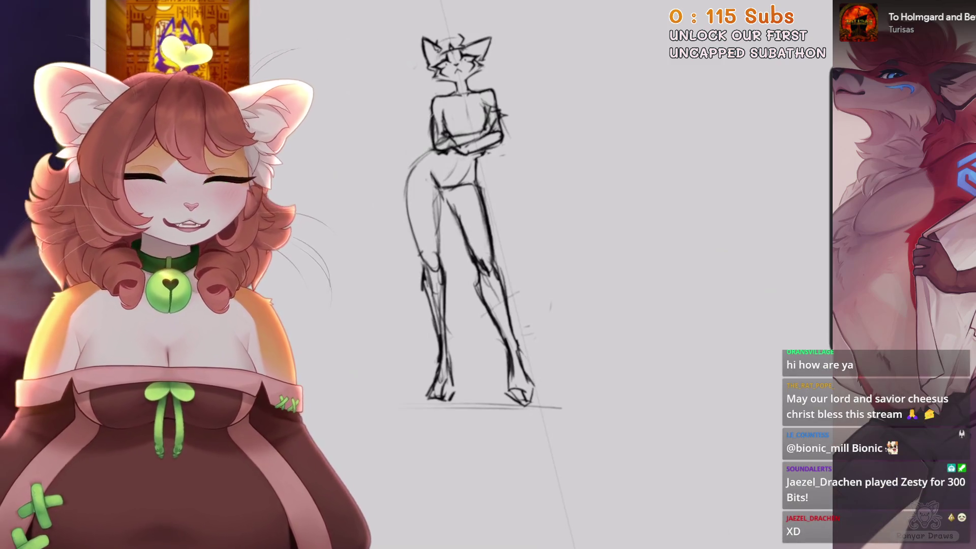
# Rotate the whole sketch about -2.9° and apply it.
pyautogui.press('l')
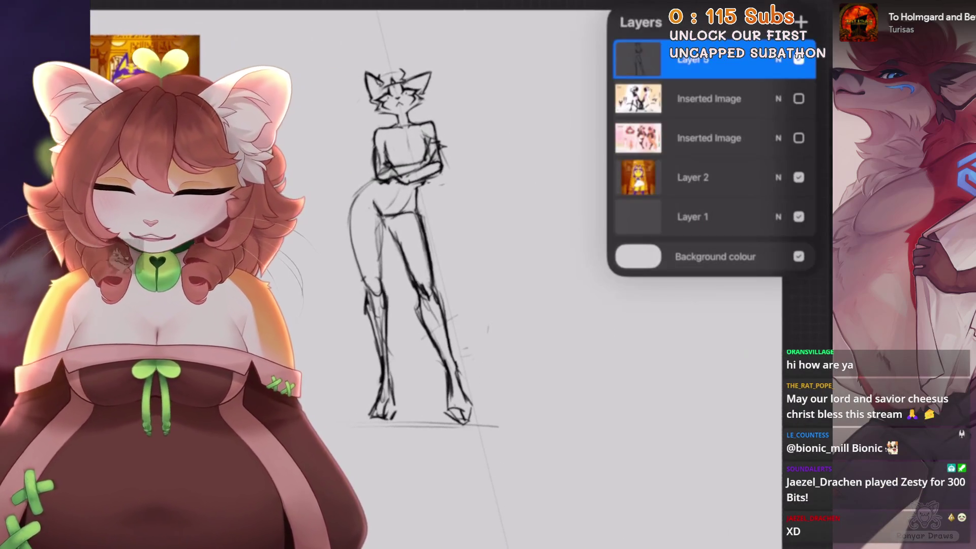
pyautogui.press('l')
pyautogui.press('v')
pyautogui.moveTo(419, 59); pyautogui.dragTo(428, 54)
pyautogui.press('v')
# Lasso the legs and shear them straighter with Distort, then commit.
pyautogui.press('s')
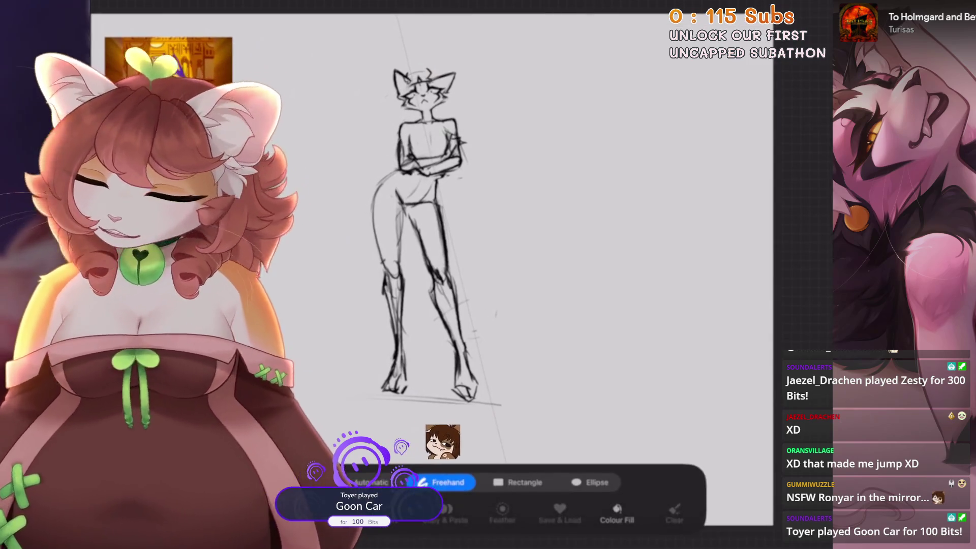
pyautogui.moveTo(408, 202)
pyautogui.mouseDown()
pyautogui.moveTo(497, 400)
pyautogui.moveTo(491, 391)
pyautogui.mouseUp()
pyautogui.press('v')
pyautogui.click(516, 482)
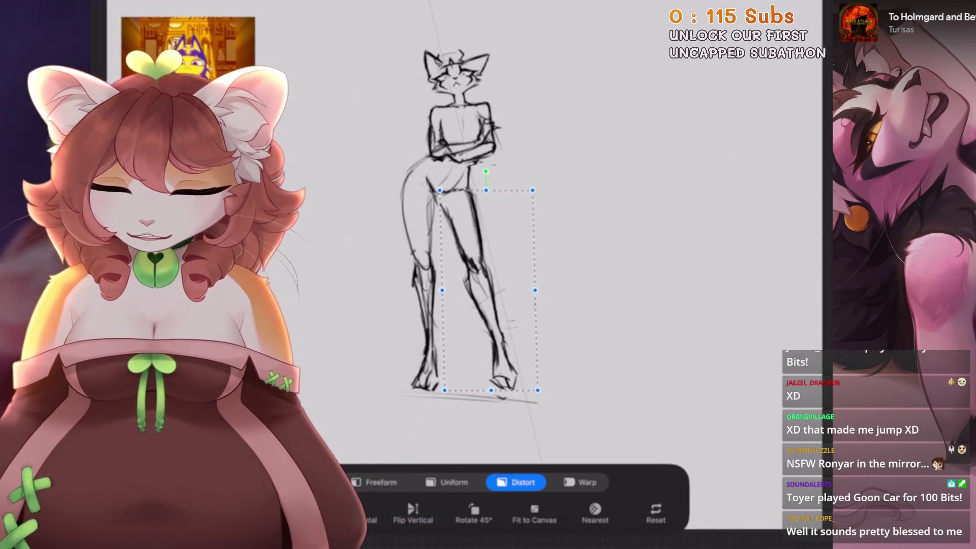
pyautogui.press('s')
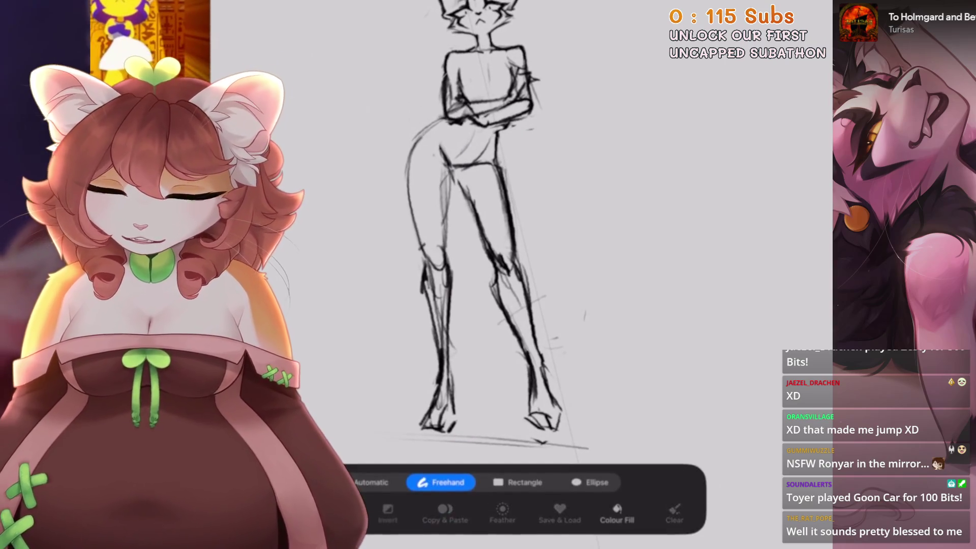
# Select the left hip outline, try a warp, undo it, and commit the transform.
pyautogui.moveTo(450, 171); pyautogui.dragTo(456, 248)
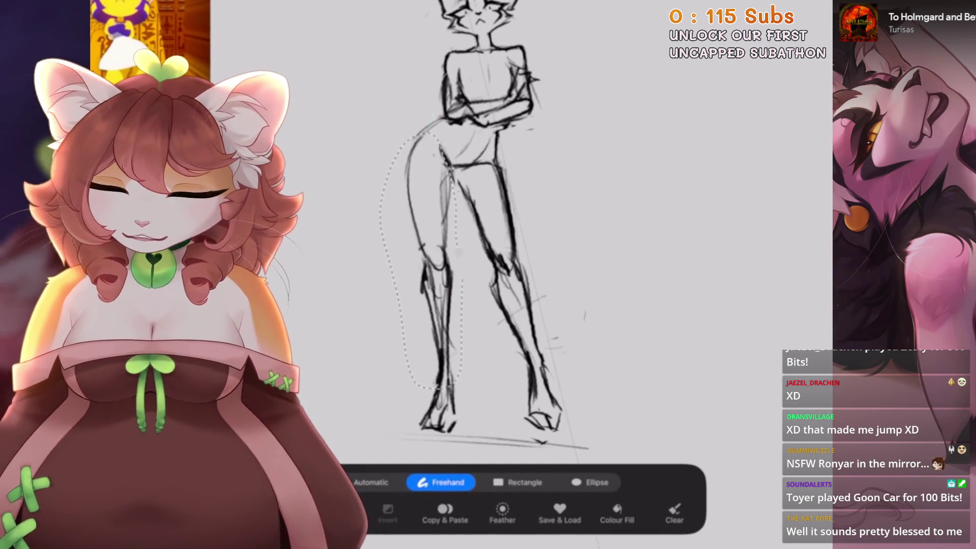
pyautogui.press('v')
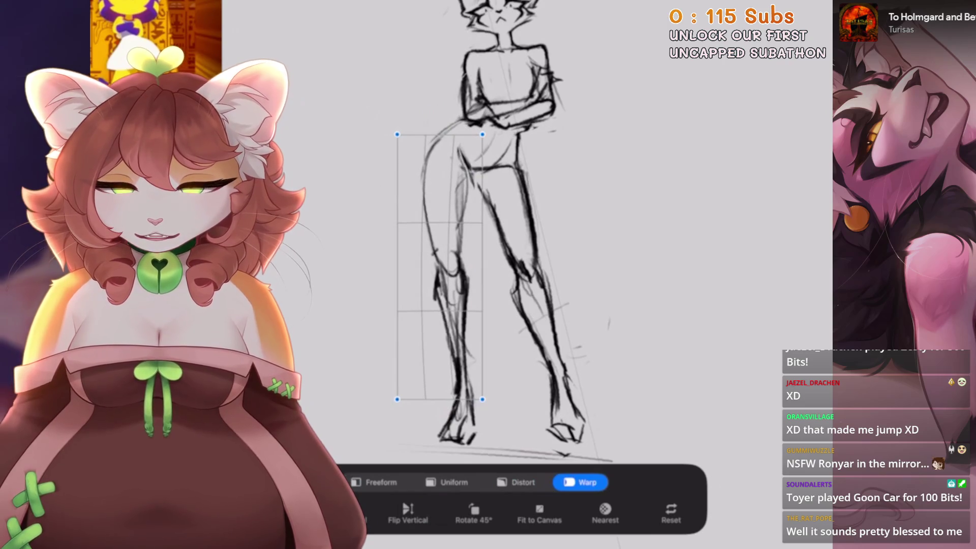
pyautogui.scroll(-1, 483, 229)
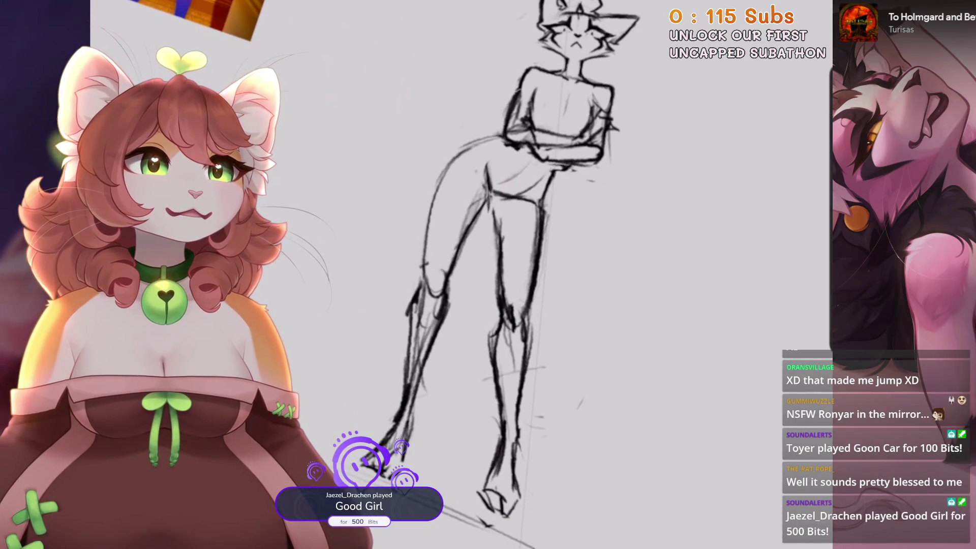
pyautogui.hotkey('ctrl', 'z')
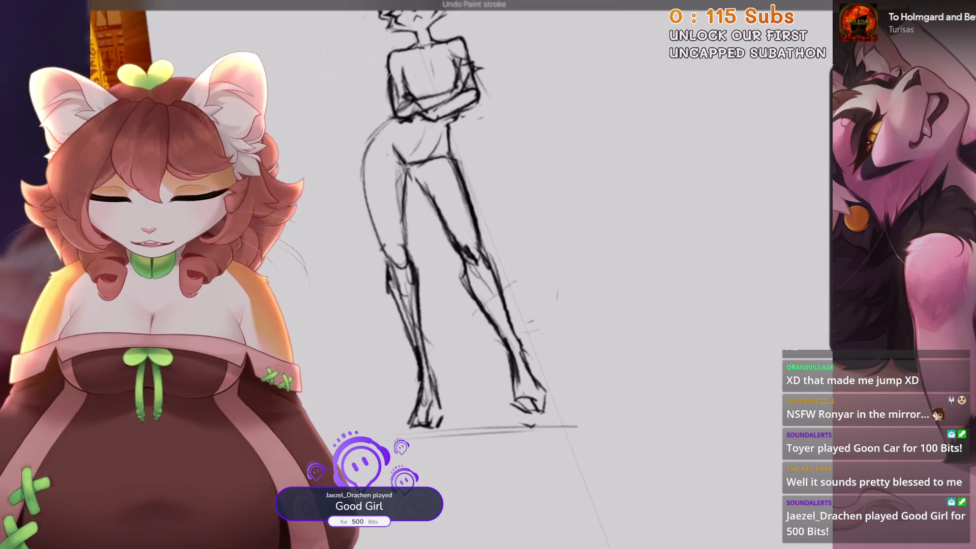
pyautogui.hotkey('ctrl', 'z')
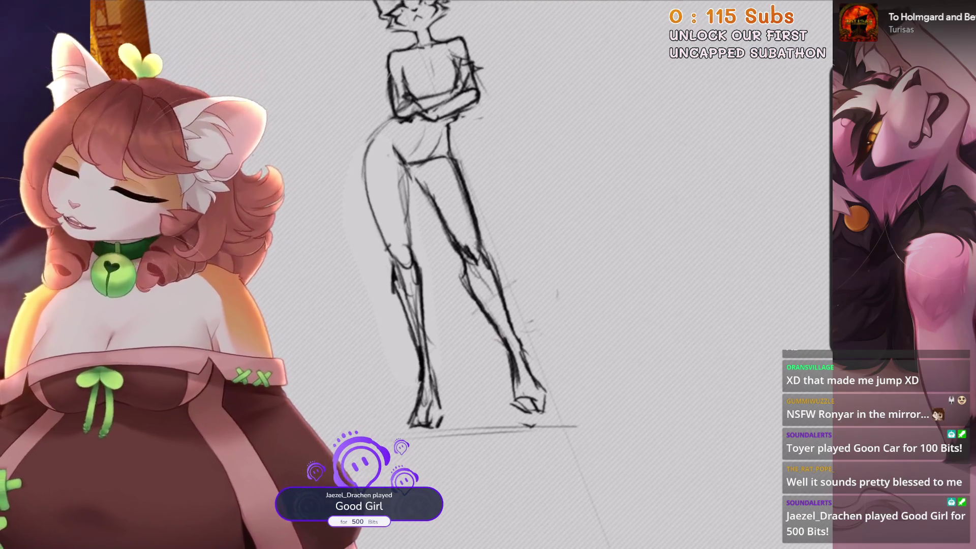
pyautogui.press('v')
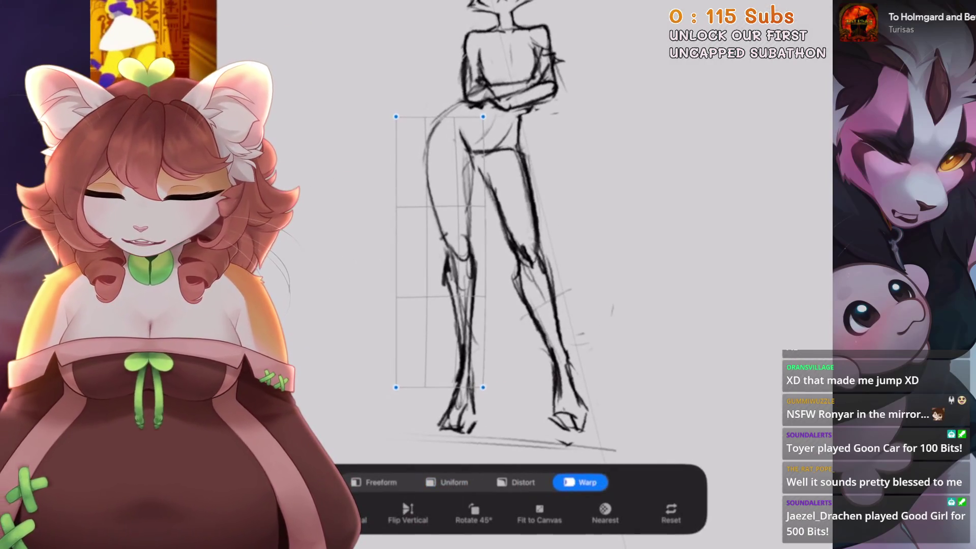
pyautogui.hotkey('ctrl', 'z')
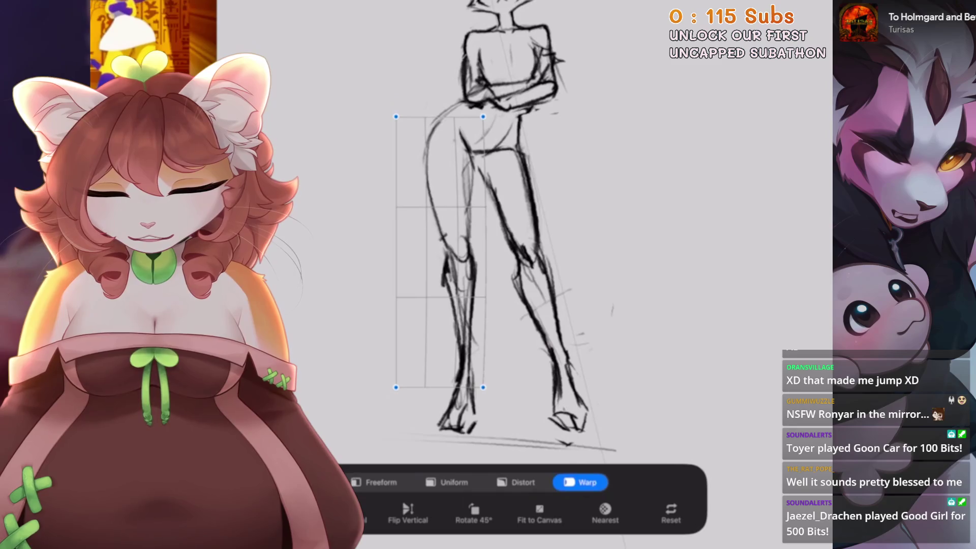
pyautogui.press('v')
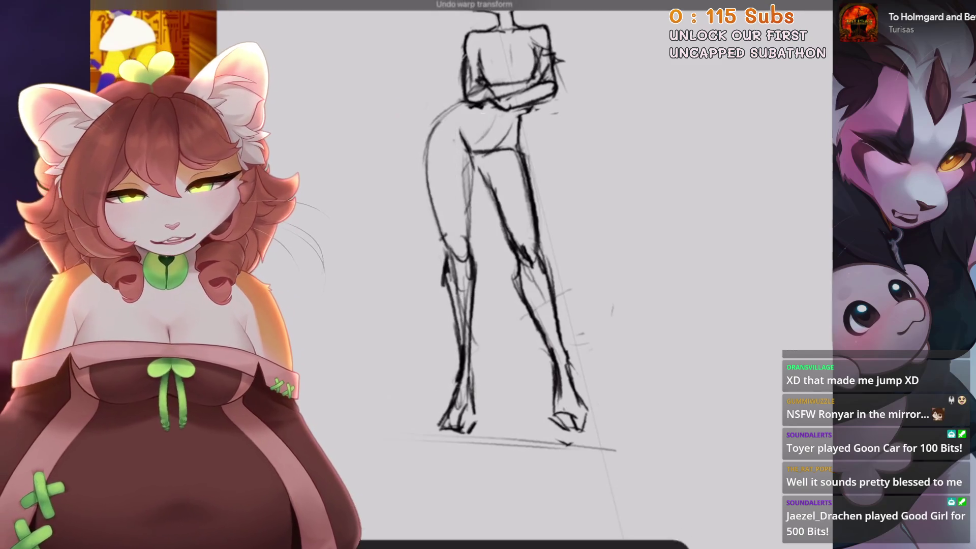
pyautogui.scroll(5, 508, 254)
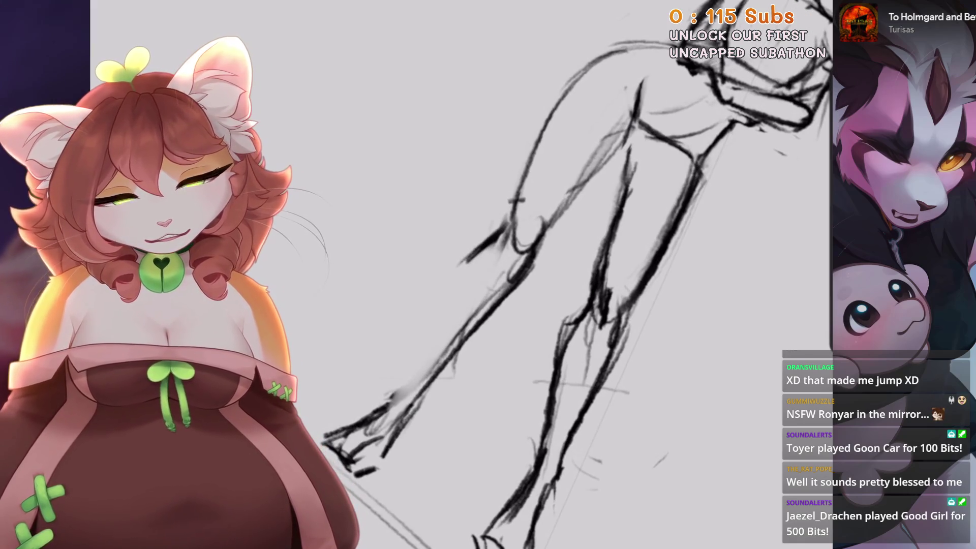
# Erase the lower left leg and foot strokes, redraw the right leg, and redo the erase.
pyautogui.scroll(3, 560, 274)
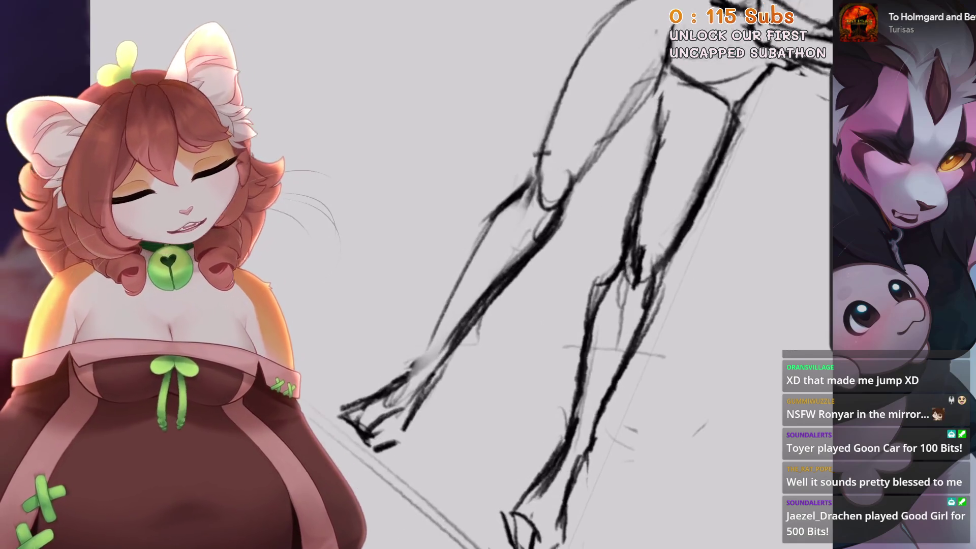
pyautogui.moveTo(458, 300)
pyautogui.mouseDown()
pyautogui.moveTo(443, 406)
pyautogui.moveTo(488, 269)
pyautogui.mouseUp()
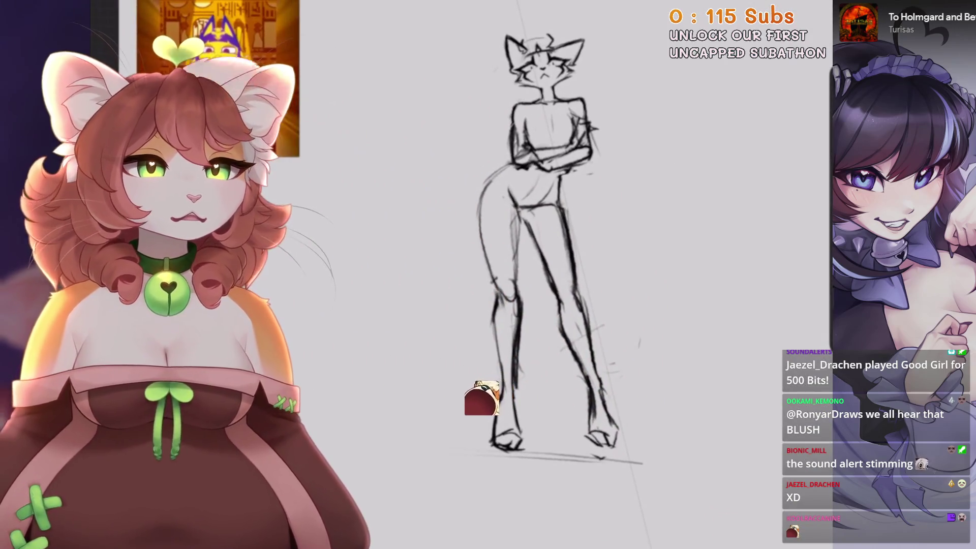
pyautogui.hotkey('ctrl', 'z')
pyautogui.moveTo(554, 277); pyautogui.dragTo(571, 318)
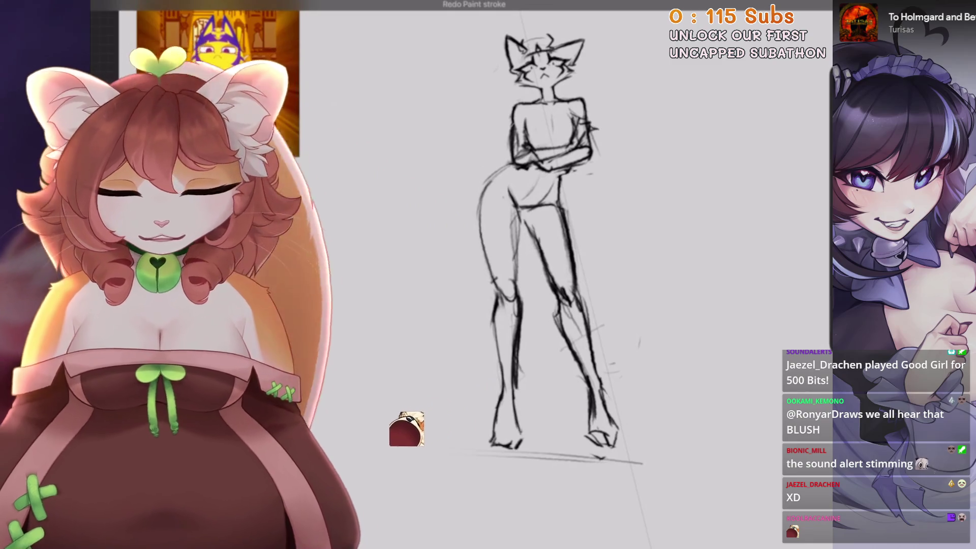
pyautogui.hotkey('ctrl', 'shift', 'z')
# Tilt the canvas view counterclockwise and back upright while zooming over the legs.
pyautogui.scroll(3, 549, 305)
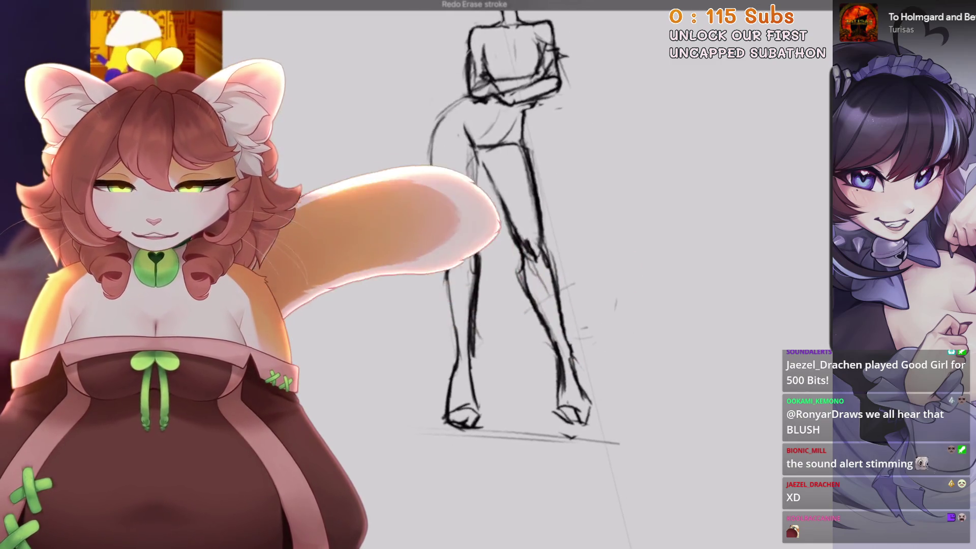
pyautogui.scroll(3, 549, 330)
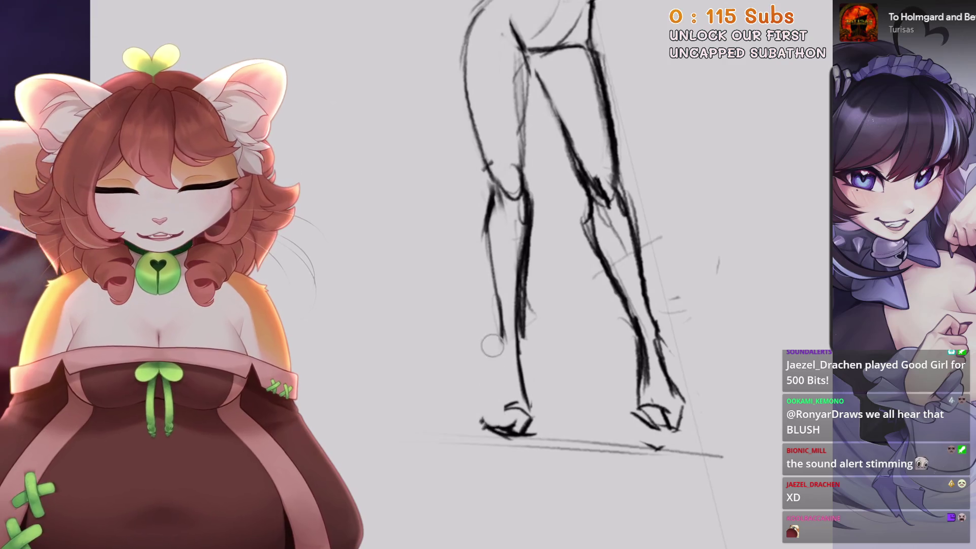
pyautogui.scroll(2, 509, 356)
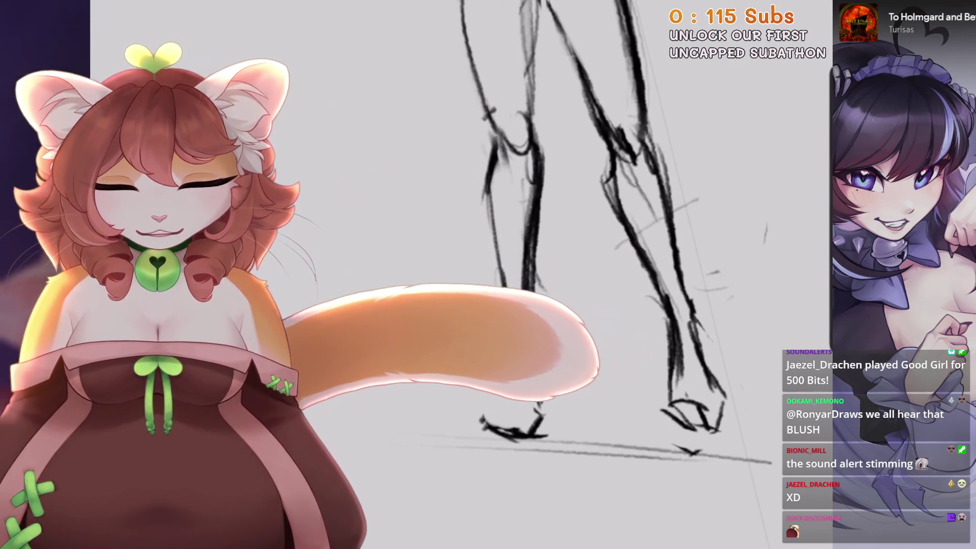
pyautogui.scroll(1, 595, 229)
pyautogui.hotkey('ctrl', '[')
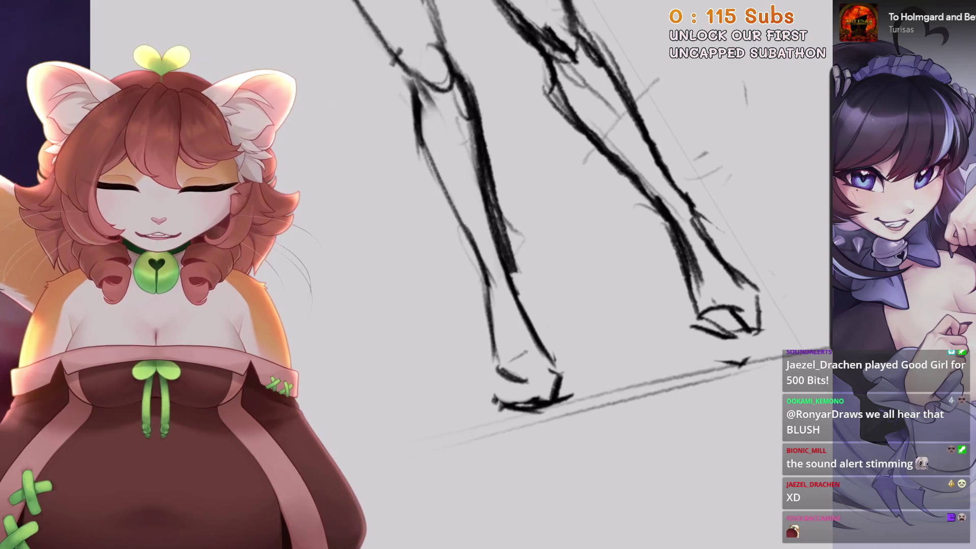
pyautogui.scroll(-2, 508, 254)
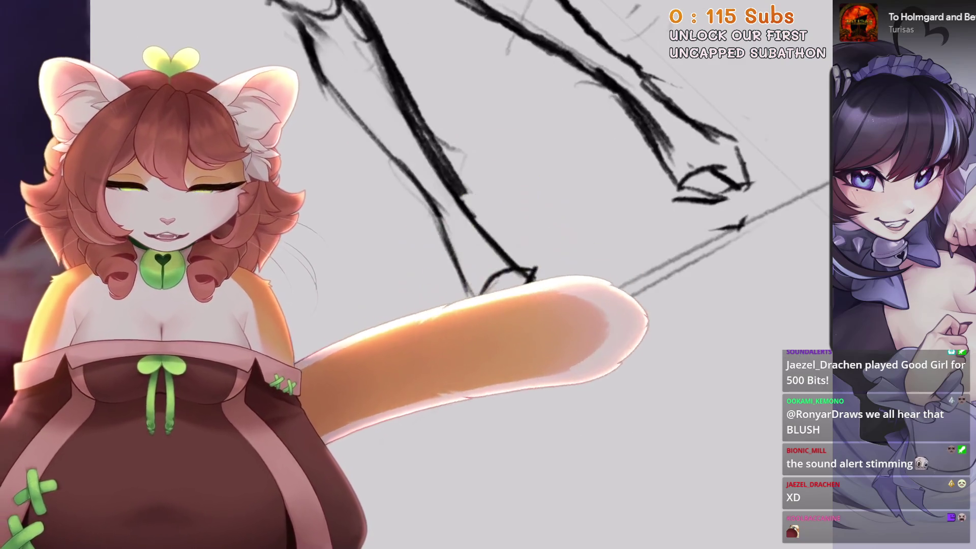
pyautogui.hotkey('ctrl', ']')
pyautogui.scroll(1, 508, 254)
pyautogui.scroll(1, 474, 153)
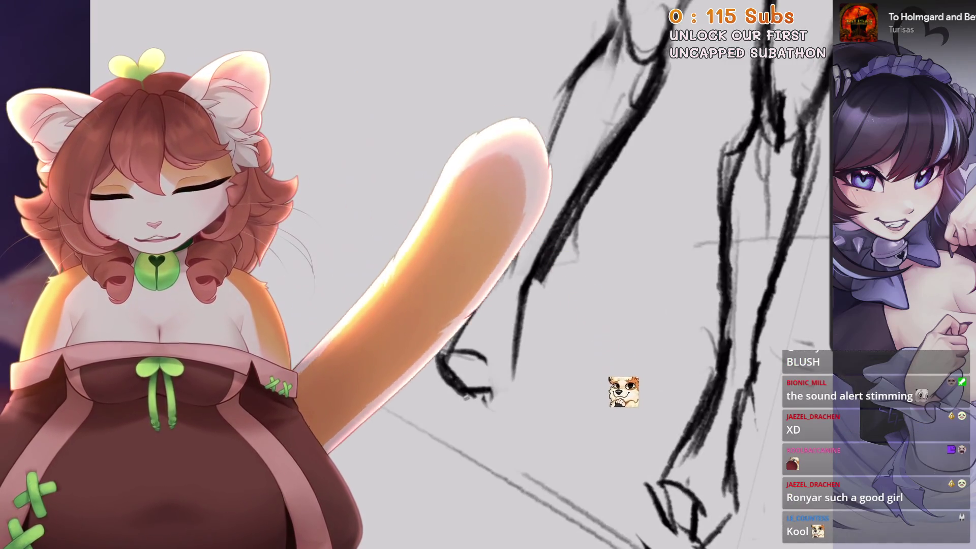
pyautogui.scroll(-2, 710, 464)
pyautogui.hotkey('ctrl', ']')
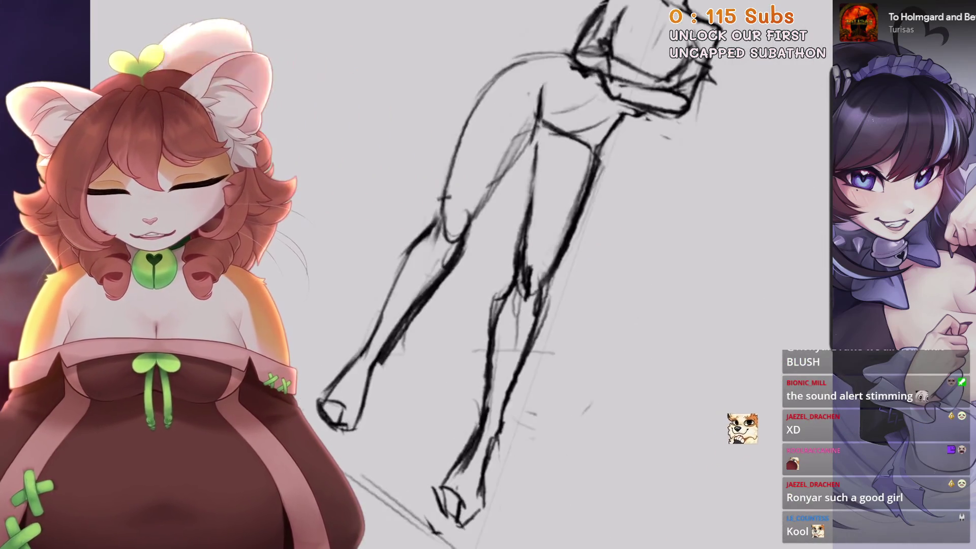
pyautogui.scroll(2, 741, 429)
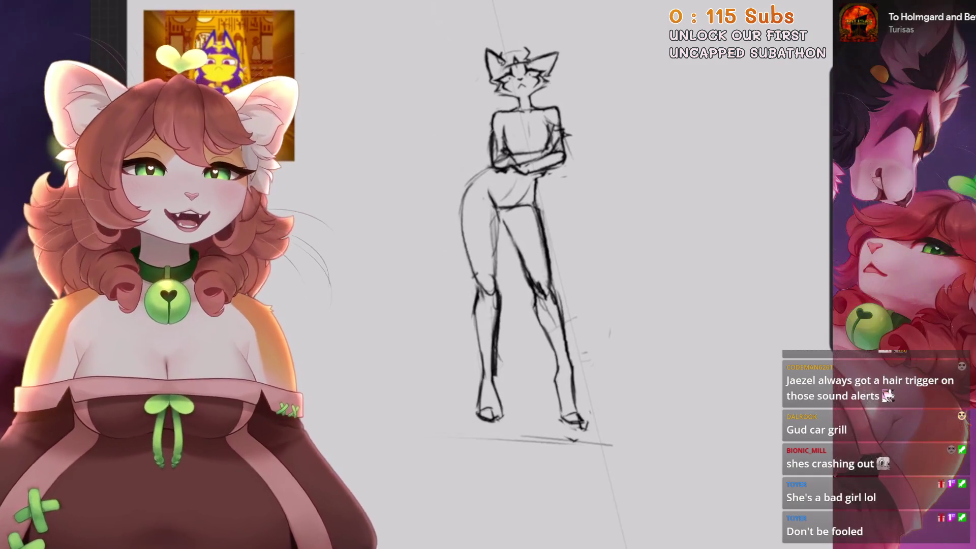
# Liquify-push the upper leg lines into shape, undoing one unwanted push.
pyautogui.scroll(5, 534, 255)
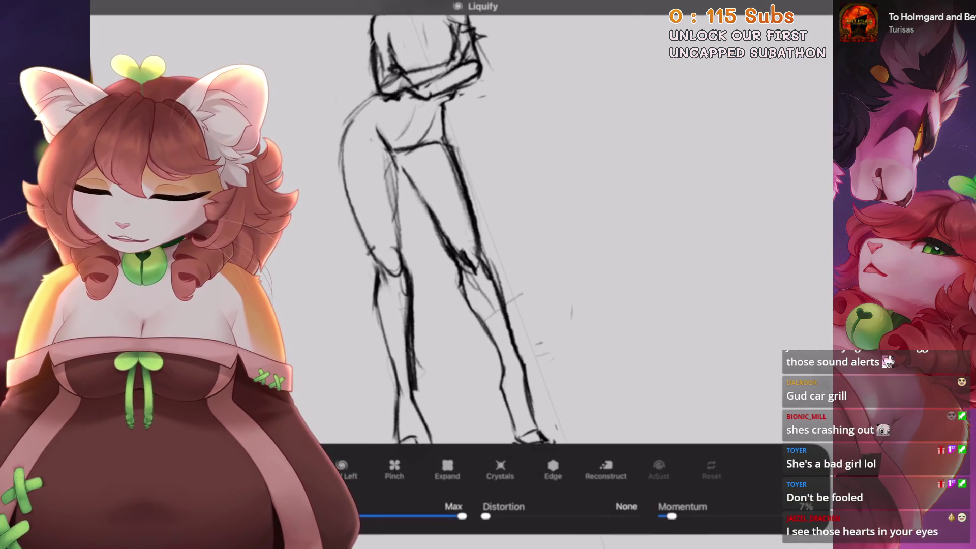
pyautogui.moveTo(469, 234); pyautogui.dragTo(468, 218)
pyautogui.scroll(-5, 432, 229)
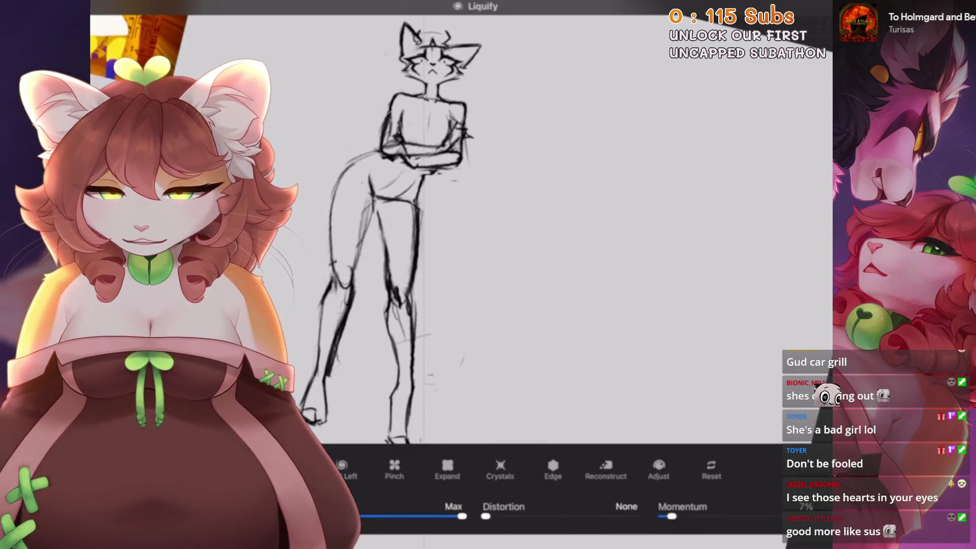
pyautogui.scroll(3, 448, 229)
pyautogui.moveTo(402, 254); pyautogui.dragTo(392, 249)
pyautogui.hotkey('ctrl', 'z')
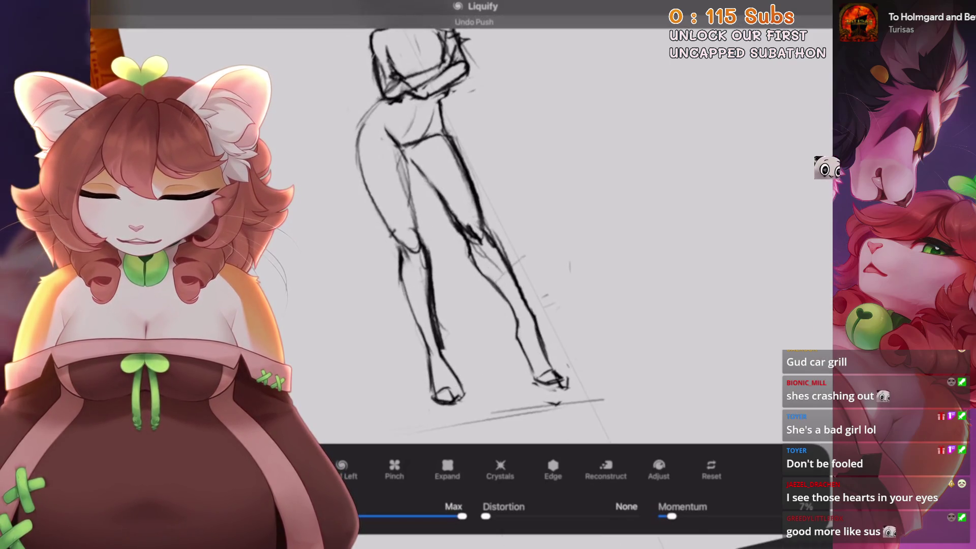
pyautogui.moveTo(407, 284)
pyautogui.mouseDown()
pyautogui.moveTo(399, 275)
pyautogui.moveTo(390, 288)
pyautogui.mouseUp()
# Nudge the lower leg, right foot and right leg lines with Liquify Push.
pyautogui.scroll(-2, 447, 229)
pyautogui.moveTo(386, 326); pyautogui.dragTo(383, 346)
pyautogui.scroll(-2, 447, 229)
pyautogui.scroll(3, 448, 229)
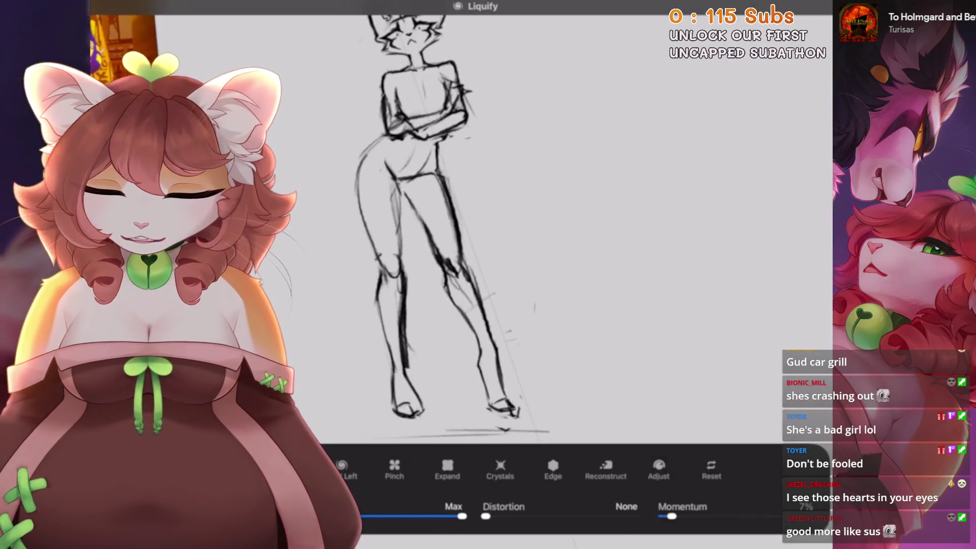
pyautogui.moveTo(465, 356); pyautogui.dragTo(469, 360)
pyautogui.moveTo(489, 304); pyautogui.dragTo(483, 310)
pyautogui.scroll(-1, 447, 229)
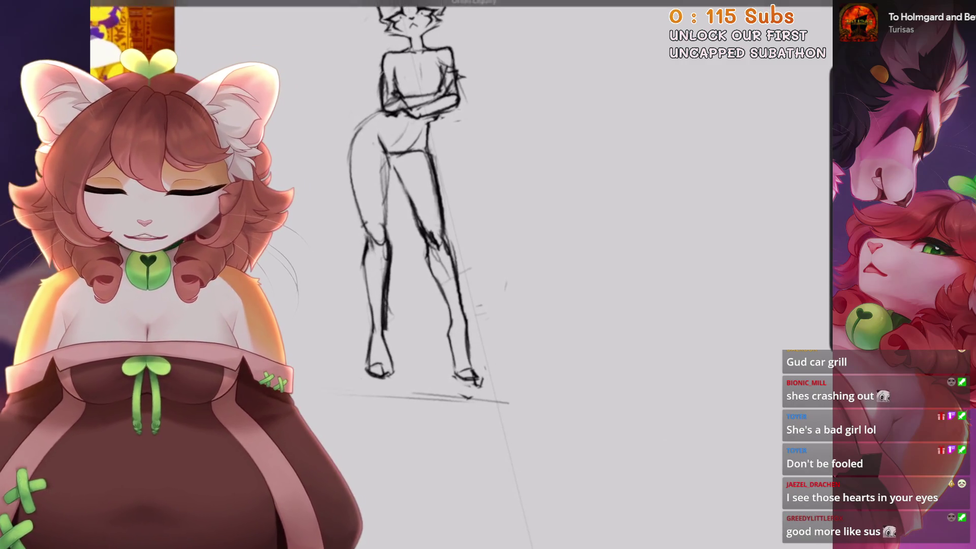
pyautogui.scroll(-1, 508, 255)
pyautogui.scroll(3, 508, 254)
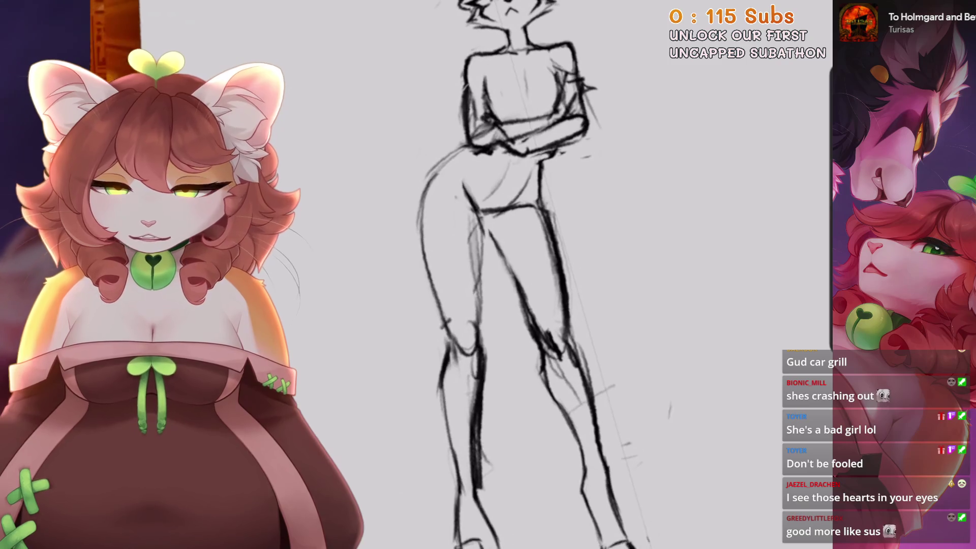
# Reopen Adjustments > Liquify, push the hip and left thigh left, then undo it.
pyautogui.click(102, 10)
pyautogui.click(153, 285)
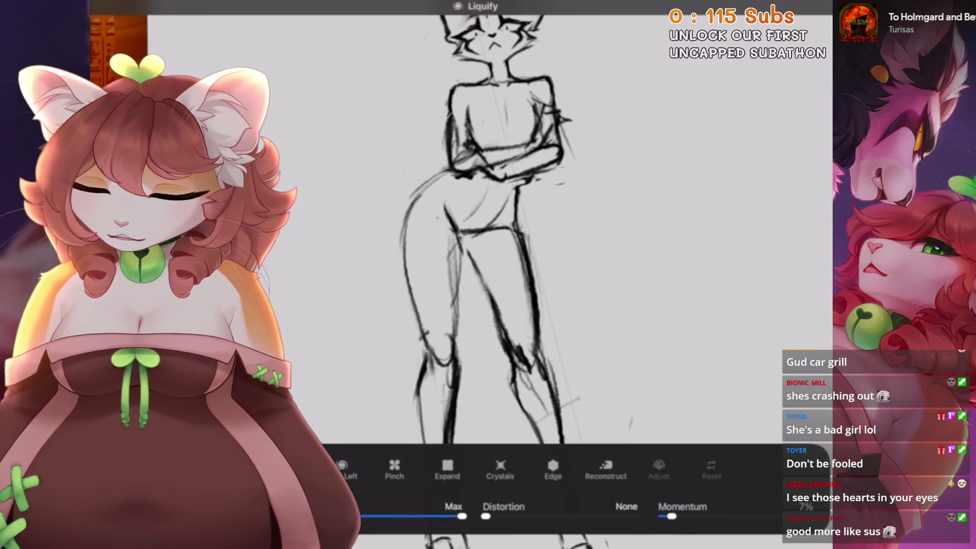
pyautogui.moveTo(458, 229); pyautogui.dragTo(414, 219)
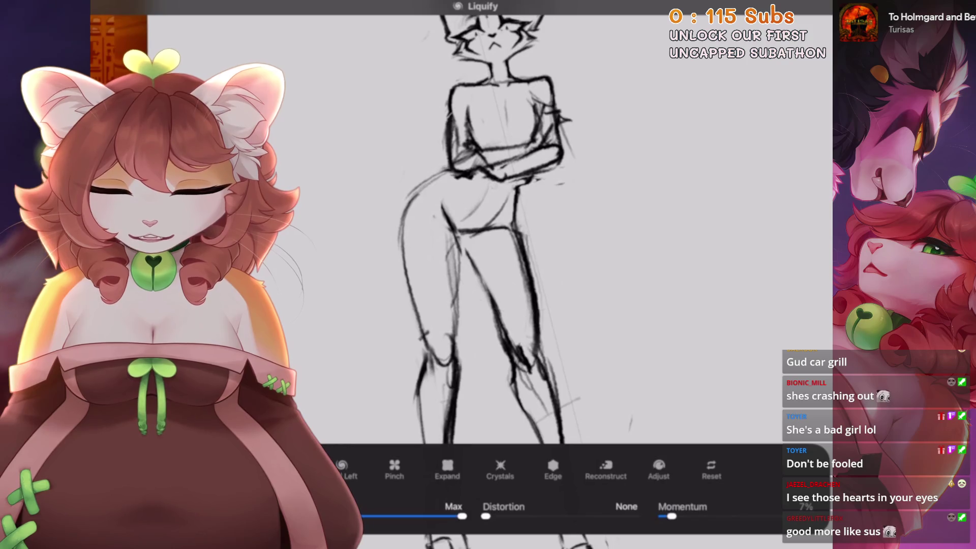
pyautogui.hotkey('ctrl', 'z')
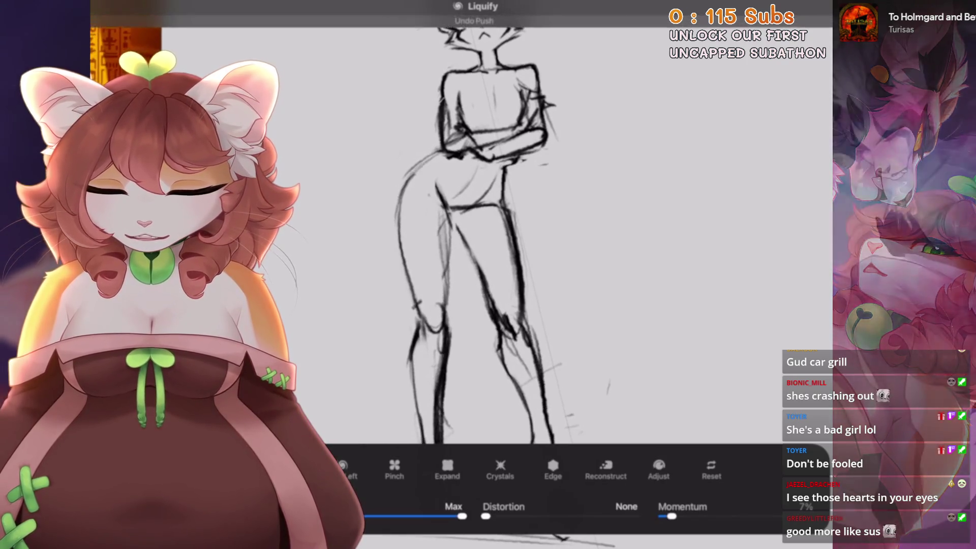
# Lasso the upper body and warp it outward and upward.
pyautogui.press('s')
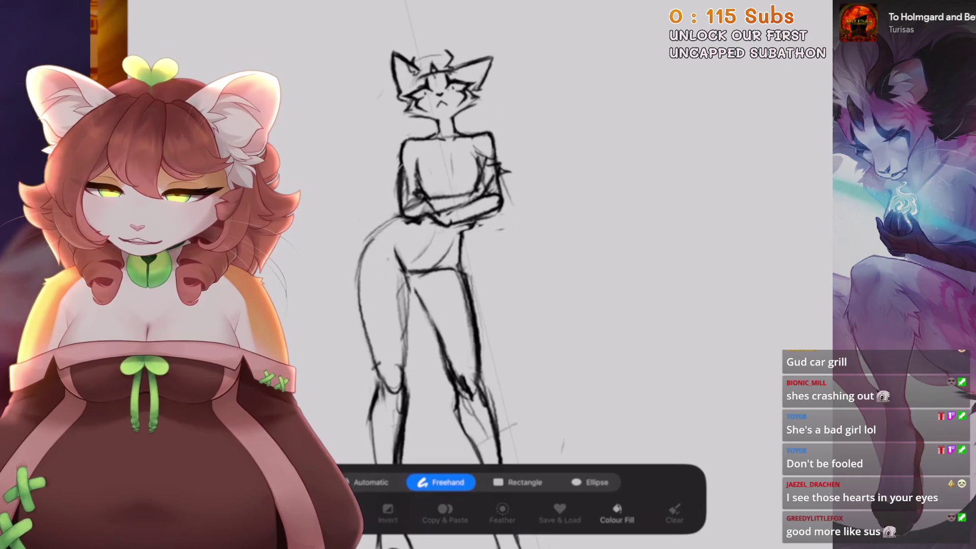
pyautogui.press('v')
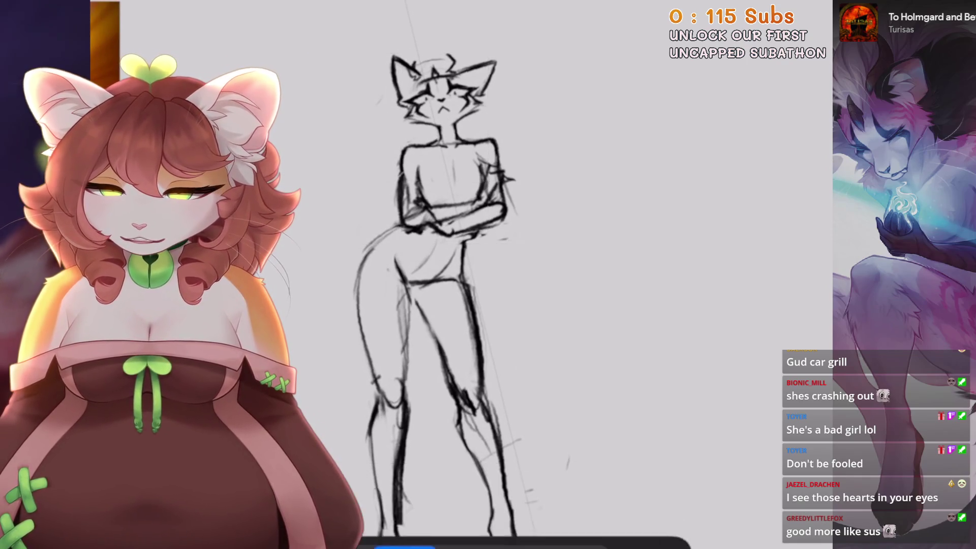
pyautogui.press('v')
pyautogui.moveTo(314, 52); pyautogui.dragTo(282, 46)
# Freeform-transform the upper body slightly left and down, commit, and zoom out.
pyautogui.press('s')
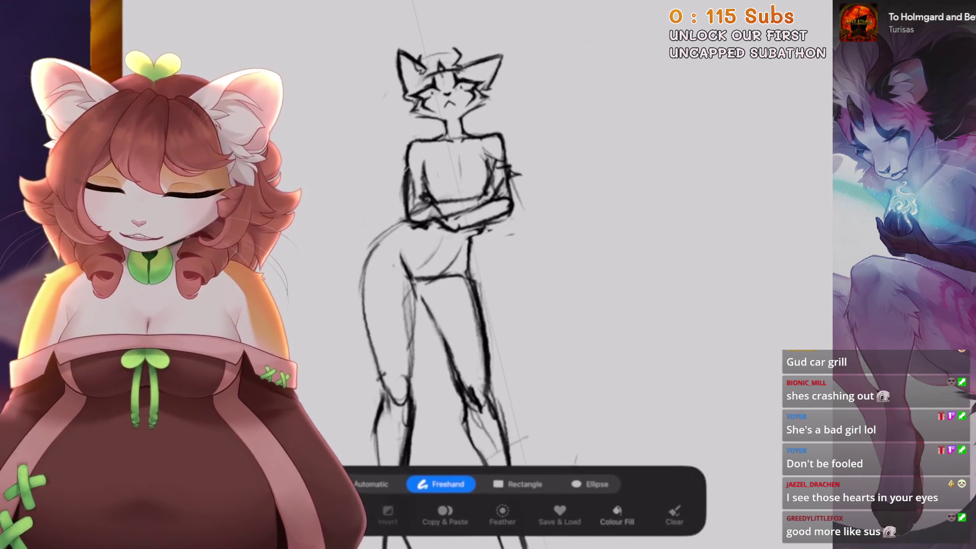
pyautogui.press('v')
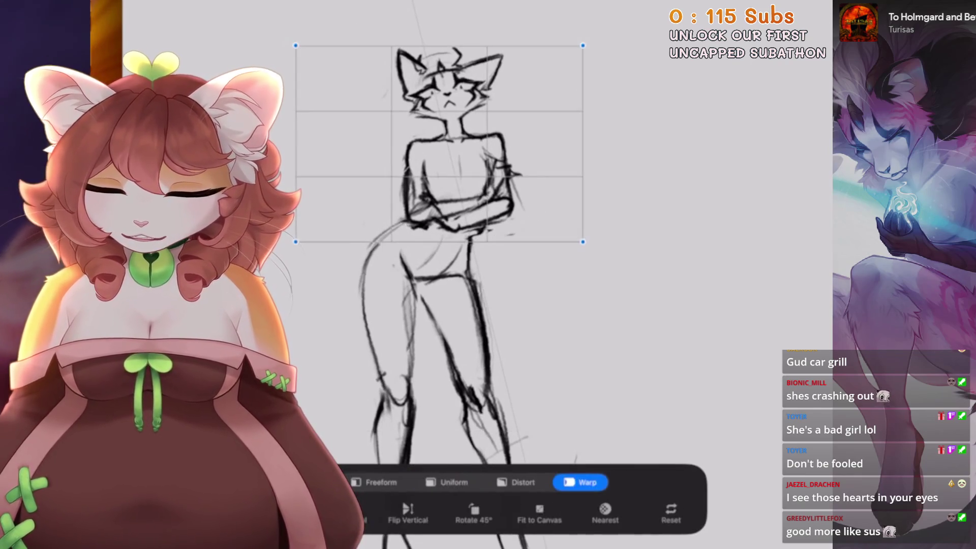
pyautogui.click(380, 482)
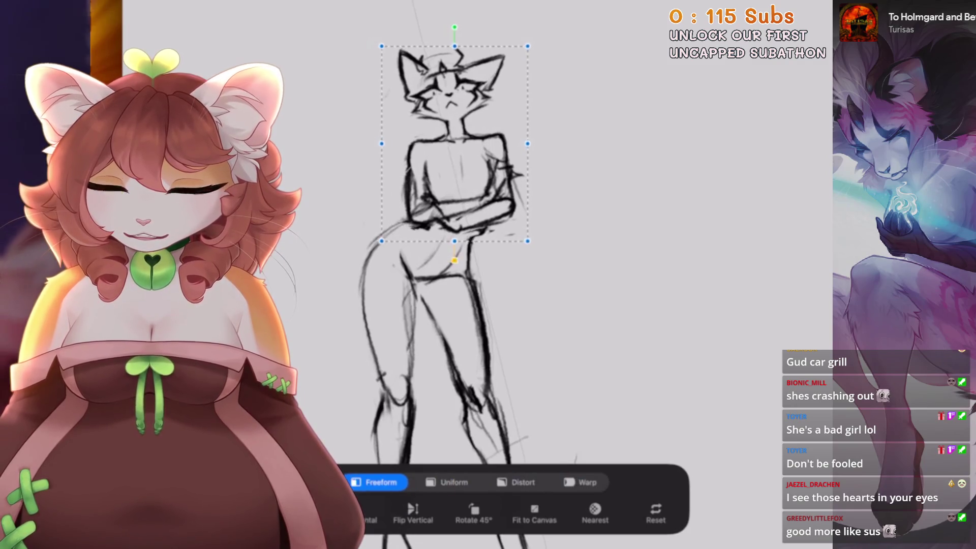
pyautogui.moveTo(450, 135); pyautogui.dragTo(450, 136)
pyautogui.press('v')
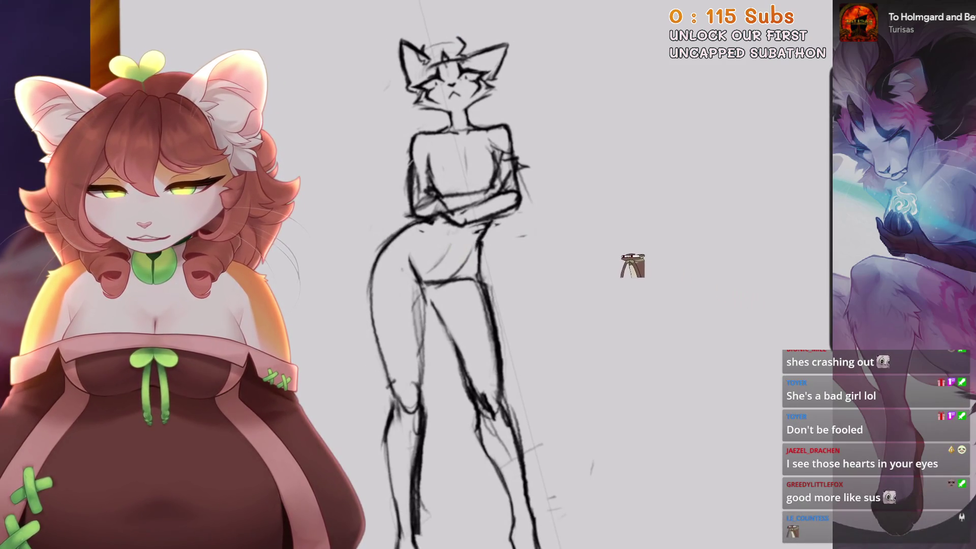
pyautogui.hotkey('ctrl', '-')
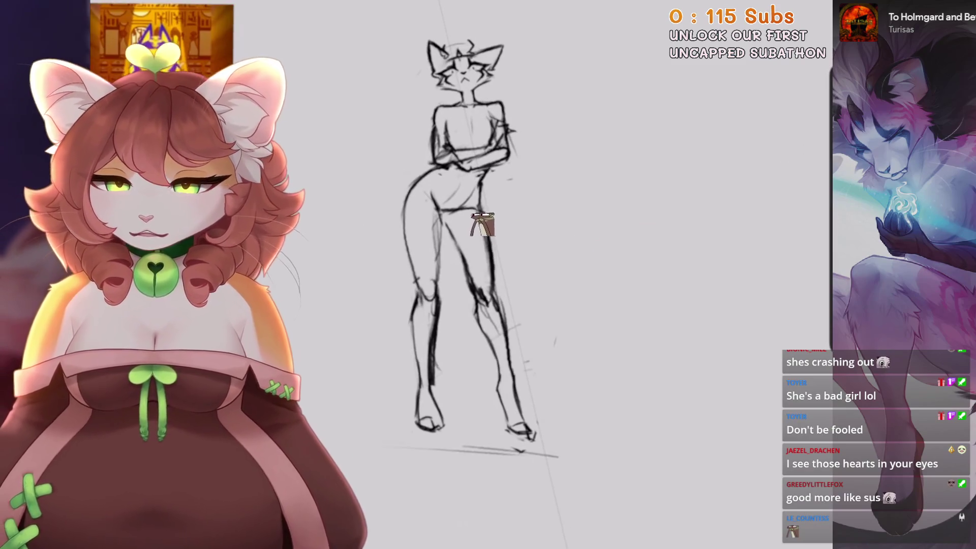
# Lasso the upper torso area, transform it, and commit.
pyautogui.press('s')
pyautogui.hotkey('ctrl', '+')
pyautogui.moveTo(372, 239); pyautogui.dragTo(477, 194)
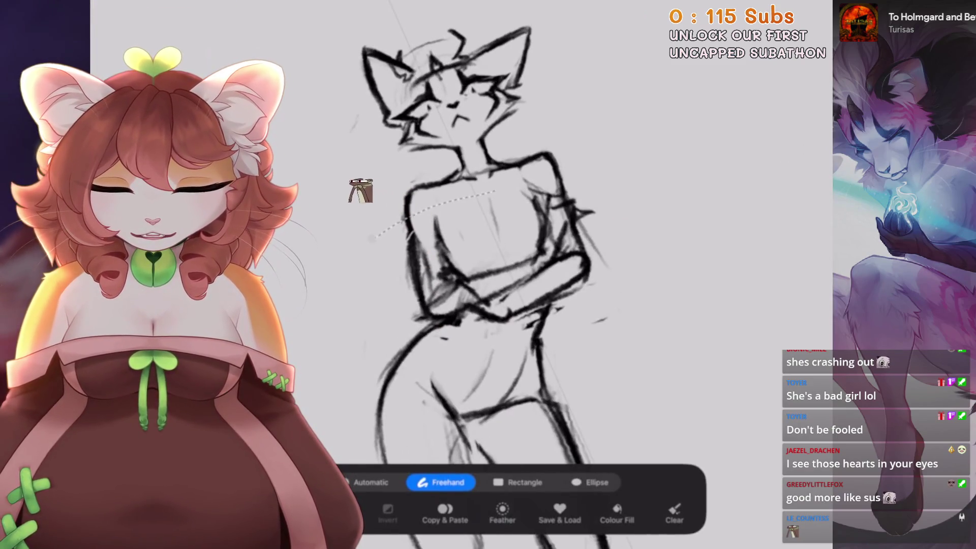
pyautogui.press('v')
pyautogui.hotkey('ctrl', '-')
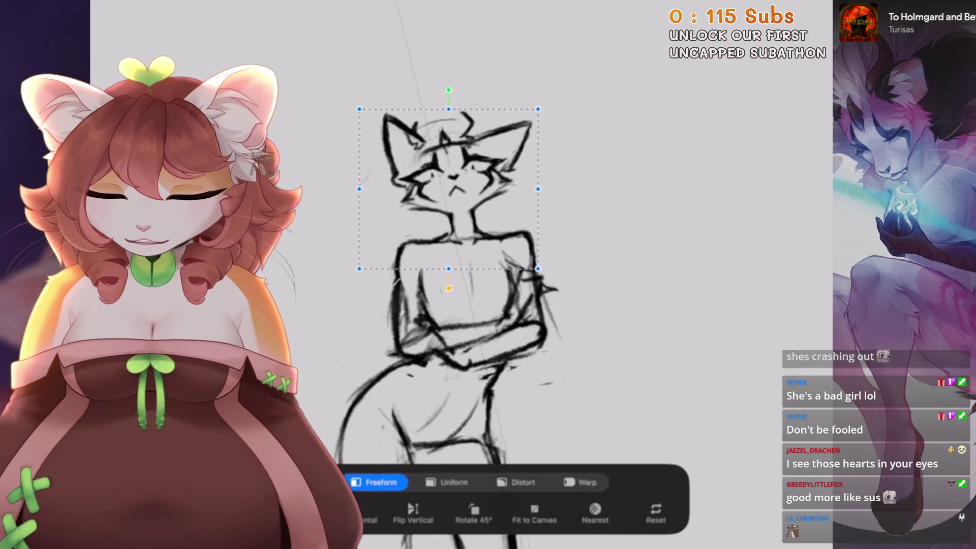
pyautogui.press('v')
pyautogui.hotkey('ctrl', '-')
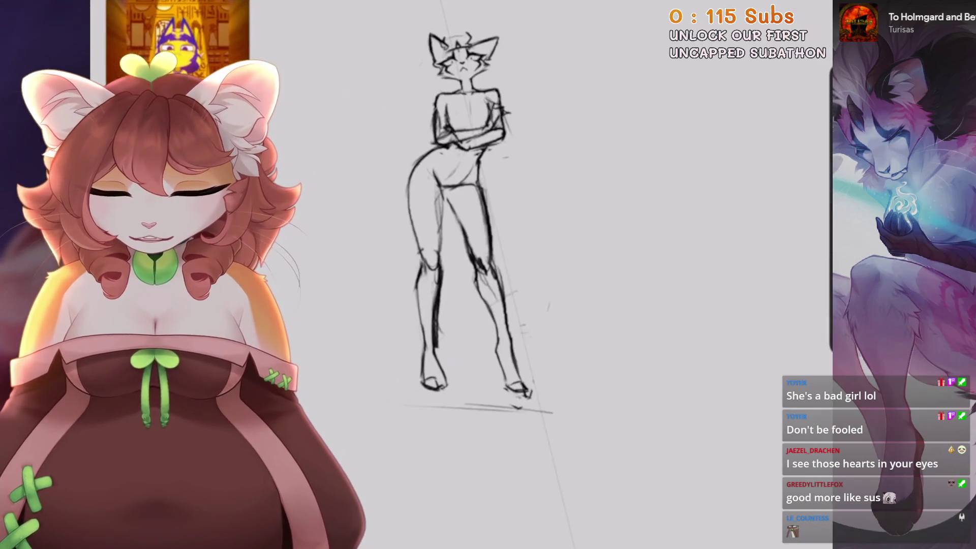
# Lasso the head freehand and enter Transform to adjust it.
pyautogui.scroll(-3, 468, 213)
pyautogui.scroll(5, 528, 244)
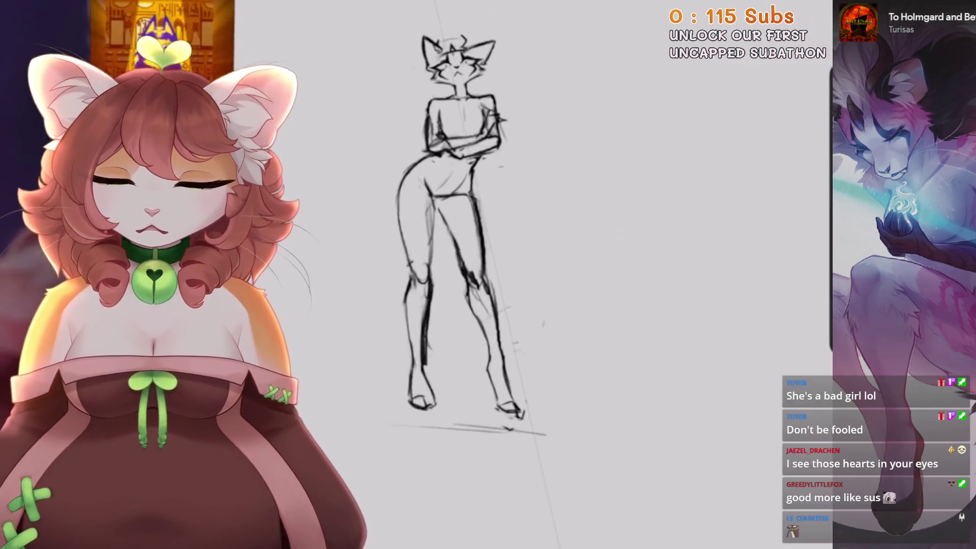
pyautogui.scroll(-1, 549, 305)
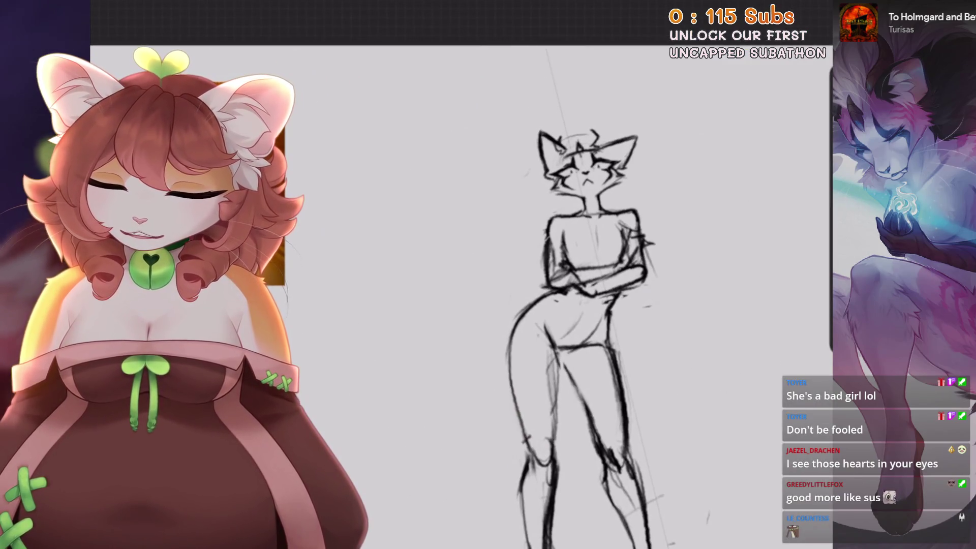
pyautogui.scroll(4, 508, 254)
pyautogui.press('s')
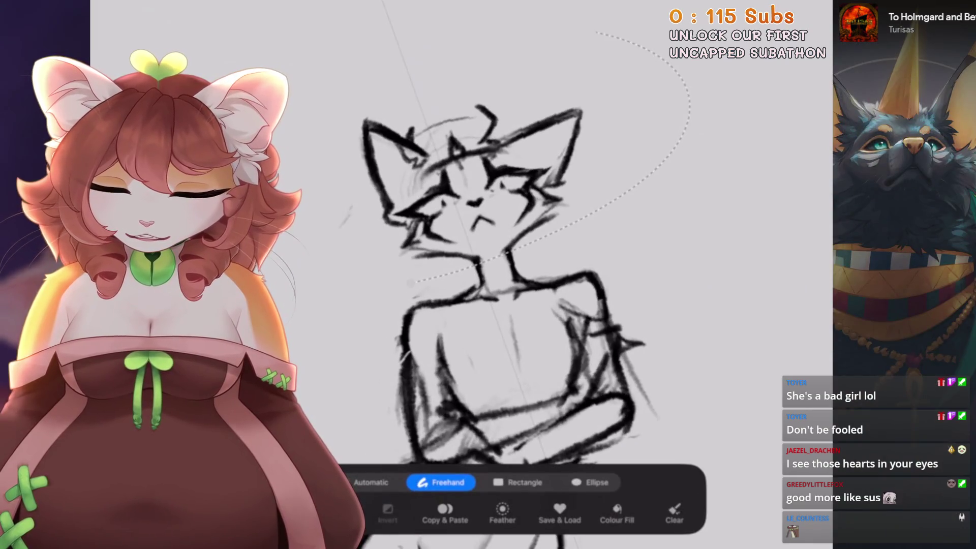
pyautogui.press('v')
pyautogui.scroll(-1, 457, 254)
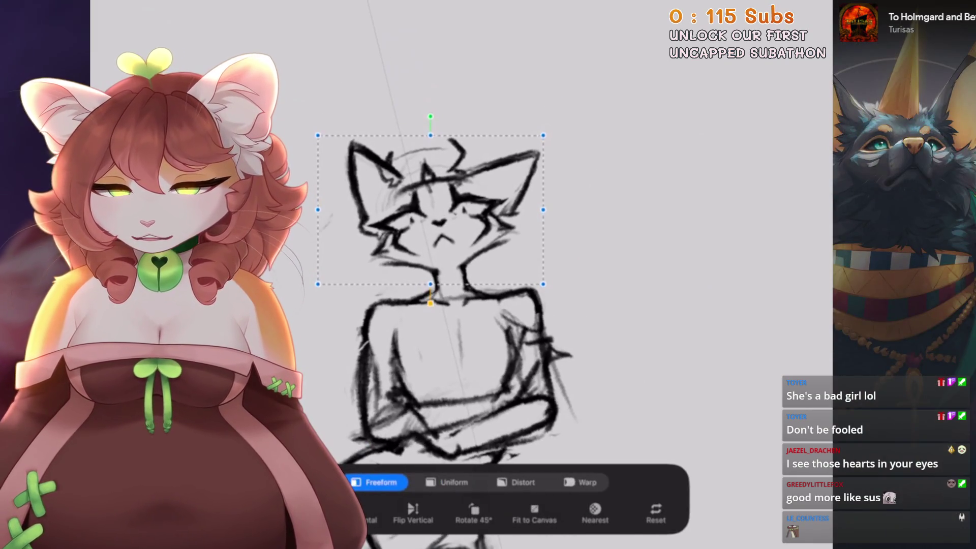
pyautogui.scroll(-5, 473, 254)
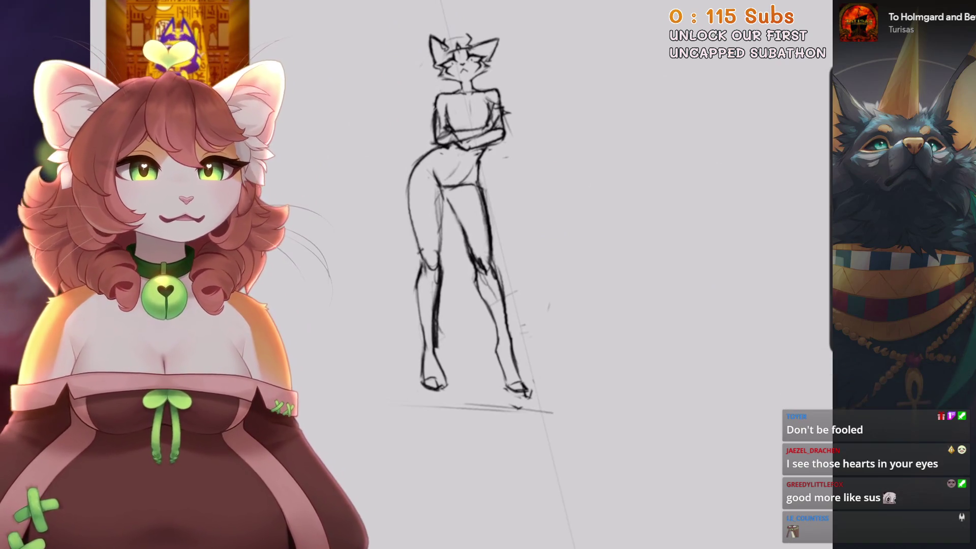
pyautogui.click(808, 7)
# Add a new empty layer, Layer 6, for the second figure.
pyautogui.click(801, 22)
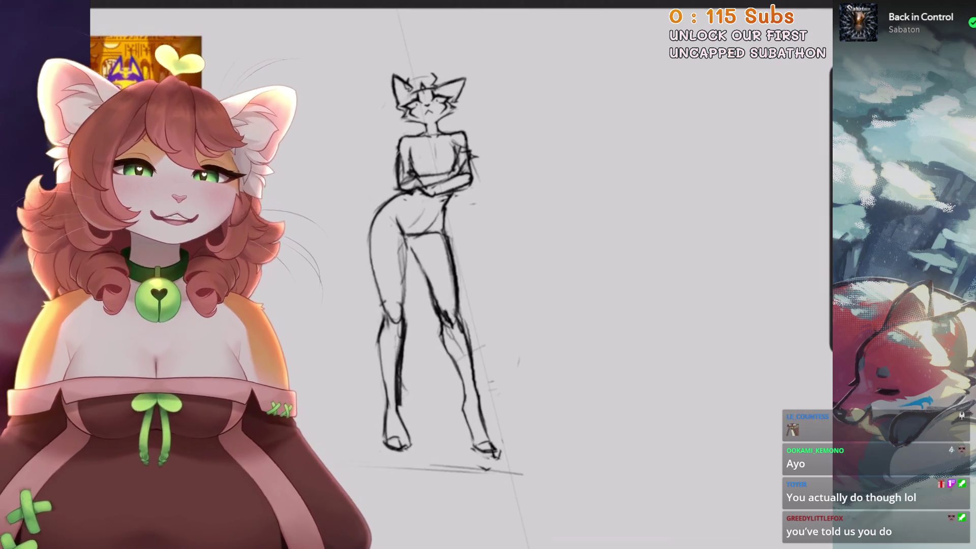
pyautogui.scroll(2, 432, 284)
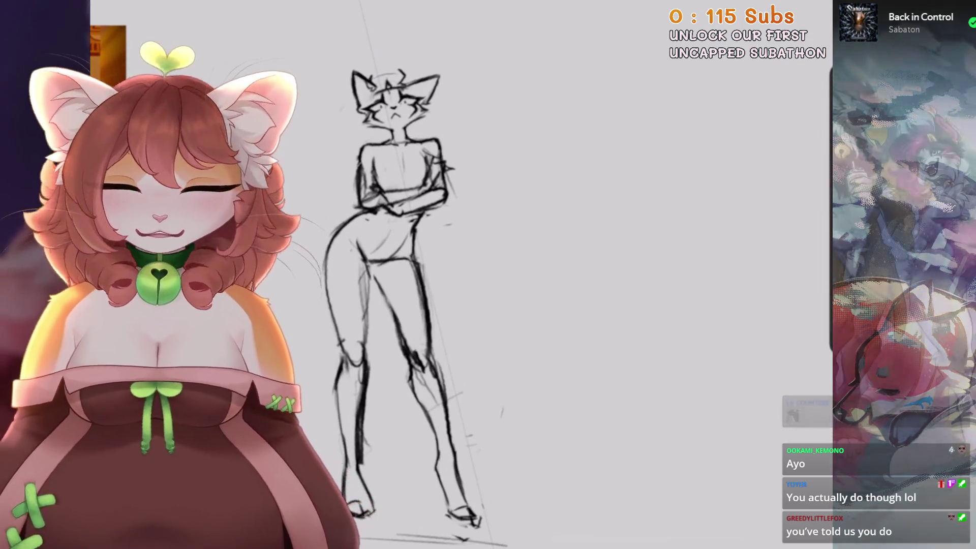
pyautogui.scroll(-2, 468, 229)
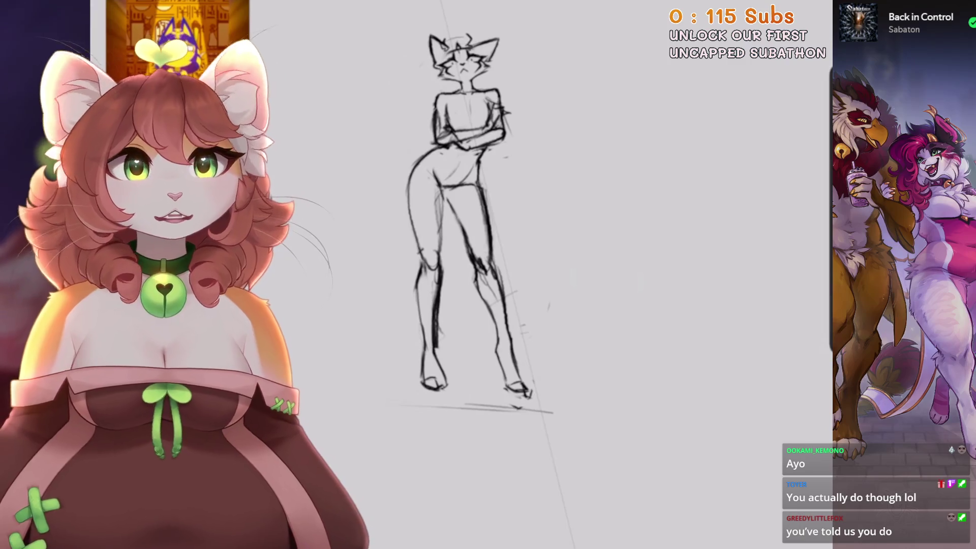
pyautogui.scroll(3, 457, 254)
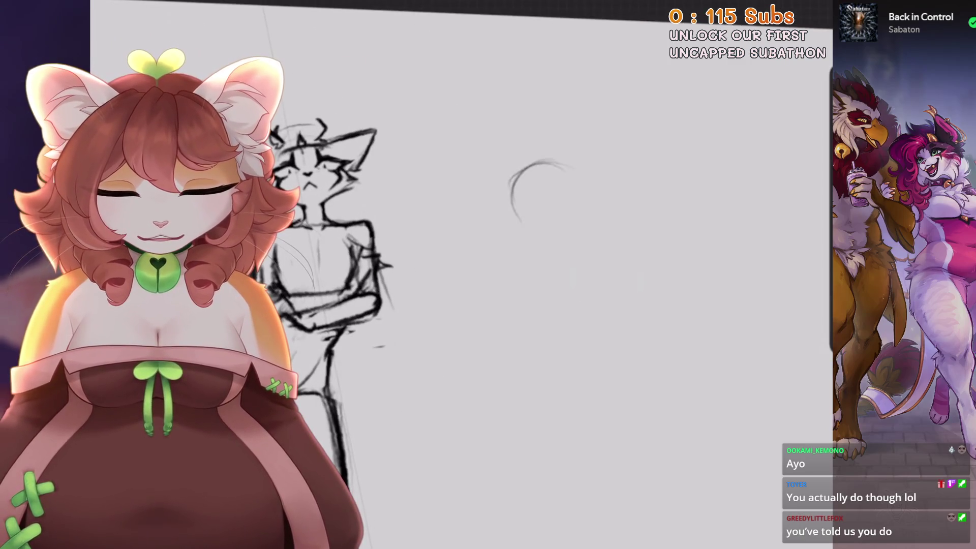
# Draw a darker centre line through the head circle and sketch ears, redoing the ear strokes.
pyautogui.scroll(2, 509, 229)
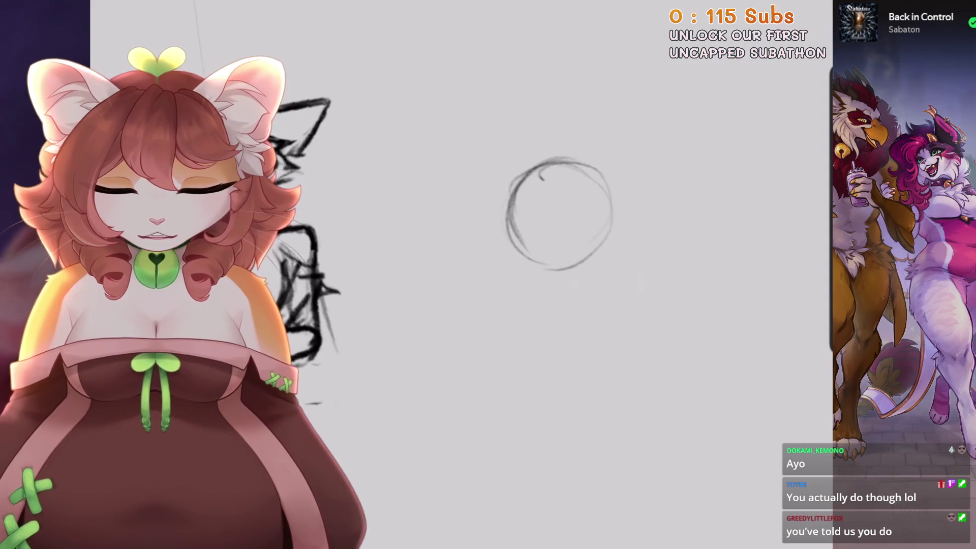
pyautogui.moveTo(558, 183); pyautogui.dragTo(543, 251)
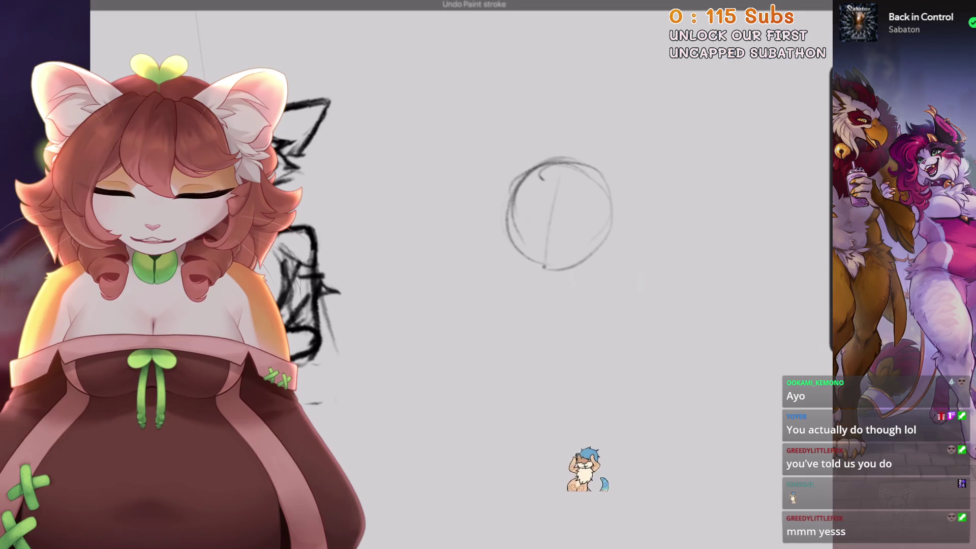
pyautogui.moveTo(565, 170); pyautogui.dragTo(543, 260)
pyautogui.moveTo(545, 205); pyautogui.dragTo(546, 172)
pyautogui.moveTo(498, 201)
pyautogui.mouseDown()
pyautogui.moveTo(554, 143)
pyautogui.moveTo(563, 204)
pyautogui.mouseUp()
pyautogui.hotkey('ctrl', 'z')
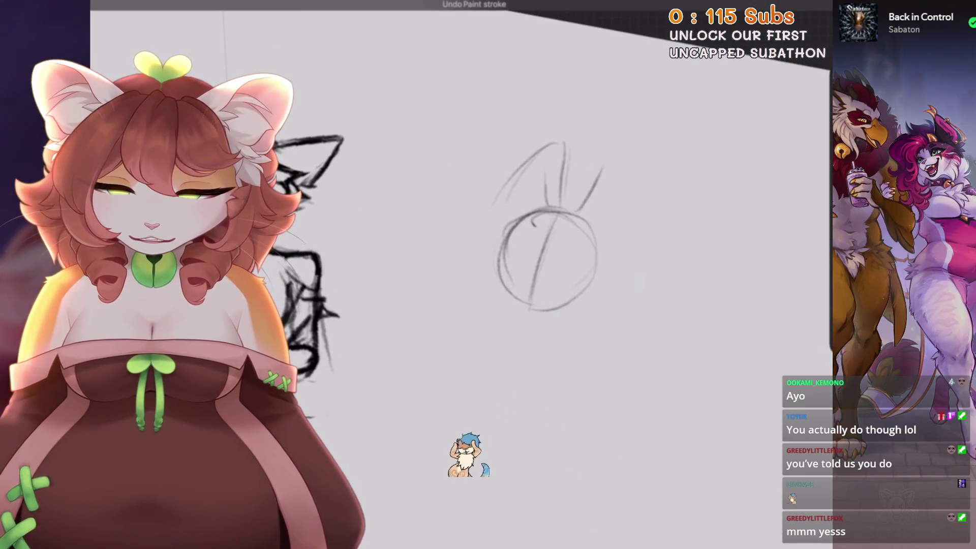
pyautogui.hotkey('ctrl', 'z')
pyautogui.hotkey('ctrl', 'z')
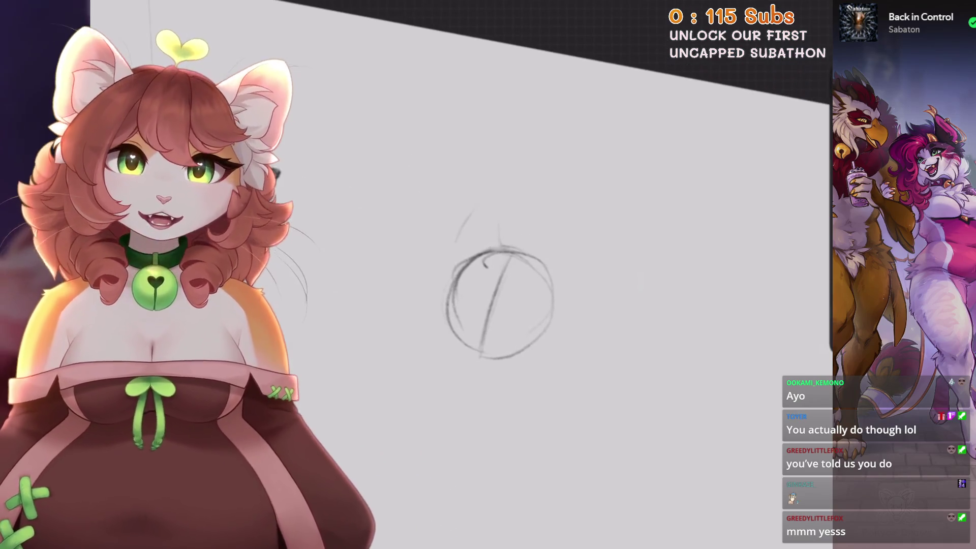
pyautogui.moveTo(445, 254)
pyautogui.mouseDown()
pyautogui.moveTo(509, 192)
pyautogui.moveTo(505, 247)
pyautogui.moveTo(568, 209)
pyautogui.moveTo(576, 287)
pyautogui.mouseUp()
# Compare with the earlier cat, undo stray and ear strokes, and rework the left ear and centre line.
pyautogui.moveTo(498, 300)
pyautogui.mouseDown()
pyautogui.moveTo(512, 262)
pyautogui.moveTo(599, 257)
pyautogui.moveTo(664, 218)
pyautogui.moveTo(966, 204)
pyautogui.mouseUp()
pyautogui.moveTo(508, 255)
pyautogui.mouseDown()
pyautogui.moveTo(559, 274)
pyautogui.moveTo(509, 264)
pyautogui.moveTo(635, 285)
pyautogui.moveTo(560, 275)
pyautogui.moveTo(508, 305)
pyautogui.moveTo(534, 330)
pyautogui.moveTo(476, 287)
pyautogui.moveTo(564, 325)
pyautogui.mouseUp()
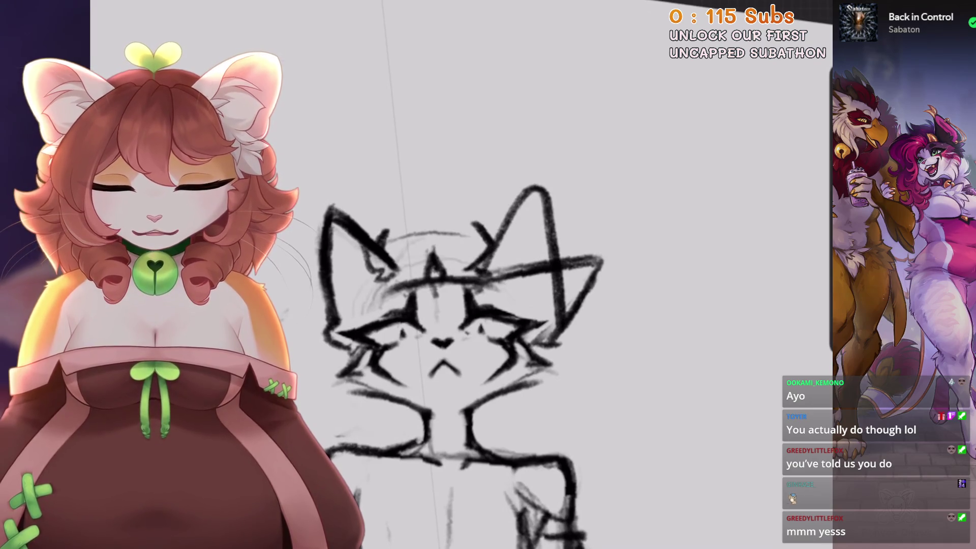
pyautogui.hotkey('ctrl', 'z')
pyautogui.moveTo(509, 285)
pyautogui.mouseDown()
pyautogui.moveTo(533, 238)
pyautogui.moveTo(414, 257)
pyautogui.moveTo(544, 340)
pyautogui.mouseUp()
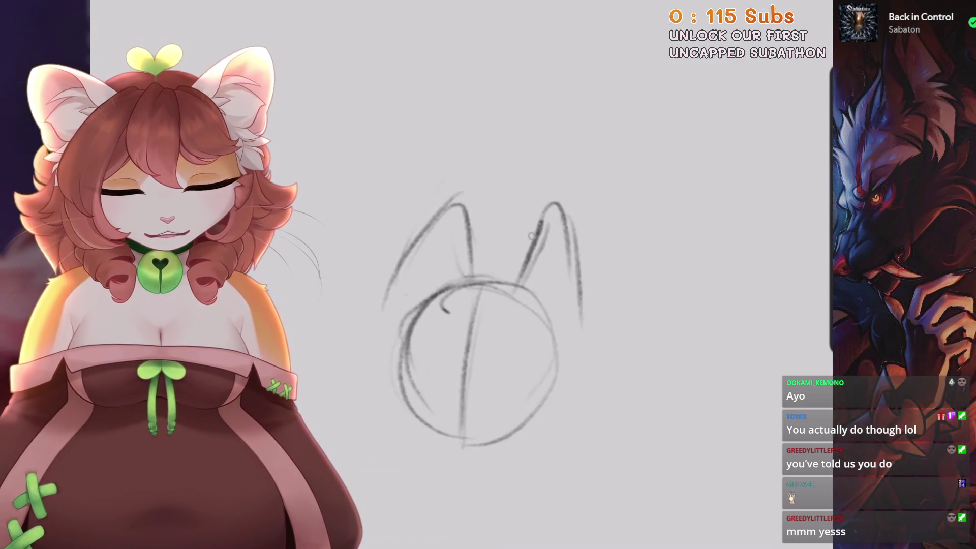
pyautogui.hotkey('ctrl', 'z')
pyautogui.hotkey('ctrl', 'z')
pyautogui.hotkey('ctrl', 'z')
pyautogui.moveTo(400, 282)
pyautogui.mouseDown()
pyautogui.moveTo(448, 183)
pyautogui.moveTo(491, 247)
pyautogui.moveTo(487, 357)
pyautogui.moveTo(573, 333)
pyautogui.moveTo(543, 337)
pyautogui.mouseUp()
pyautogui.hotkey('ctrl', 'z')
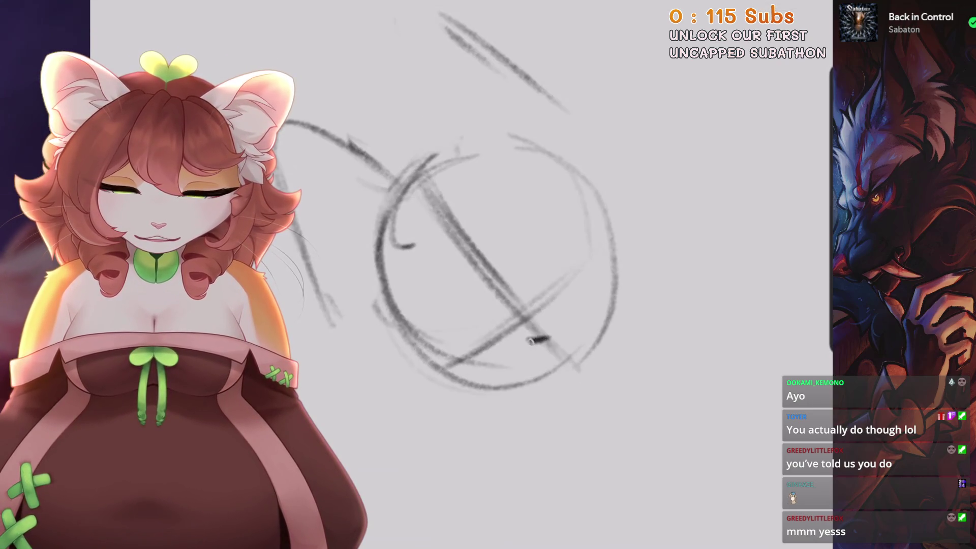
pyautogui.scroll(-5, 542, 340)
pyautogui.scroll(3, 371, 254)
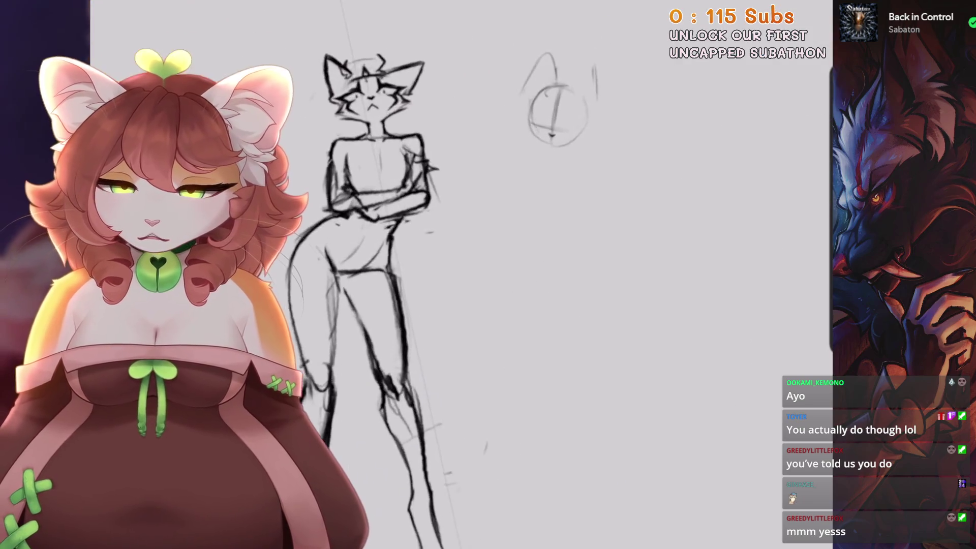
pyautogui.scroll(1, 371, 254)
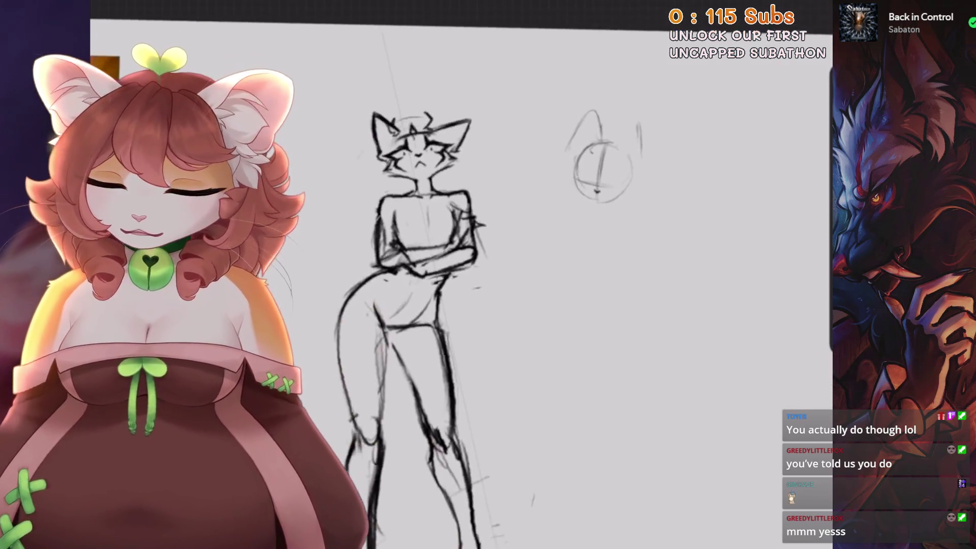
pyautogui.click(122, 13)
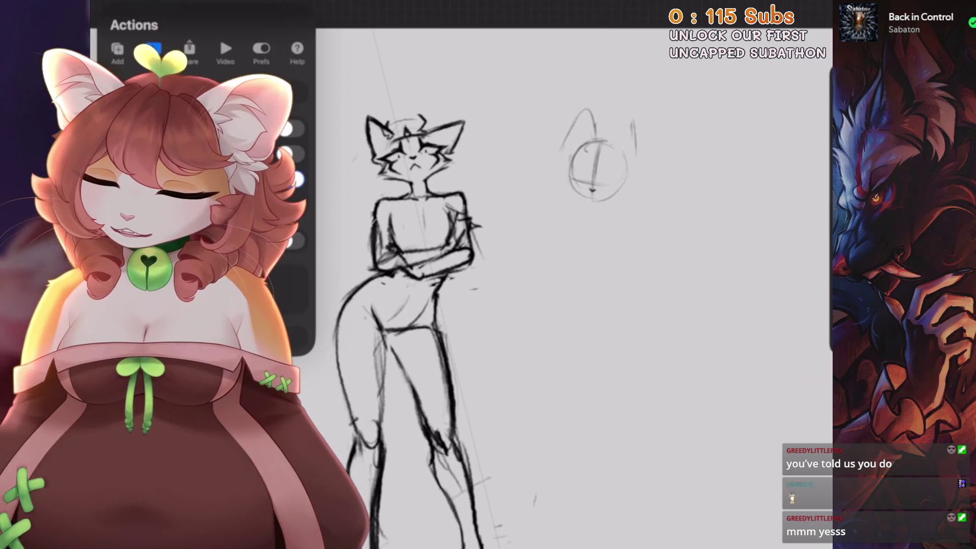
# Turn on the Symmetry drawing guide for the canvas.
pyautogui.click(153, 204)
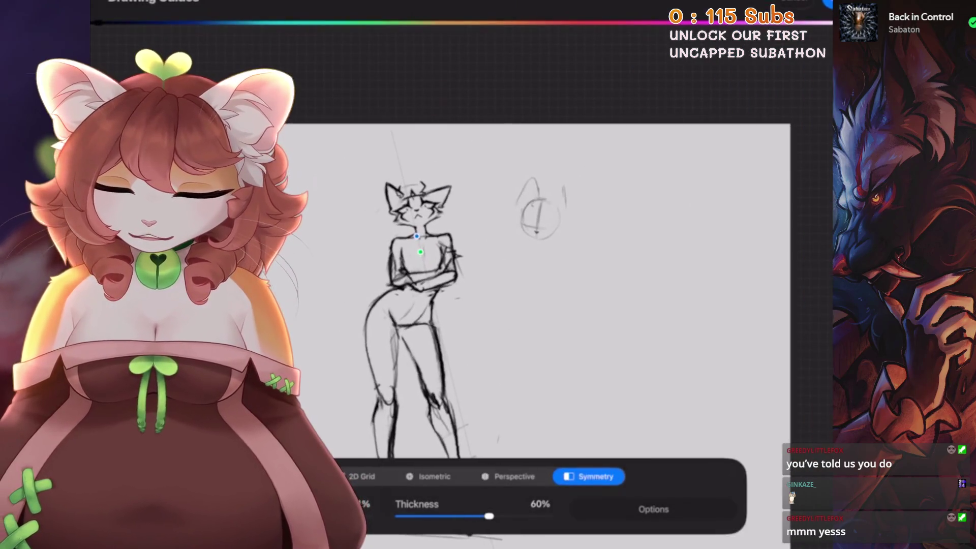
pyautogui.scroll(5, 526, 226)
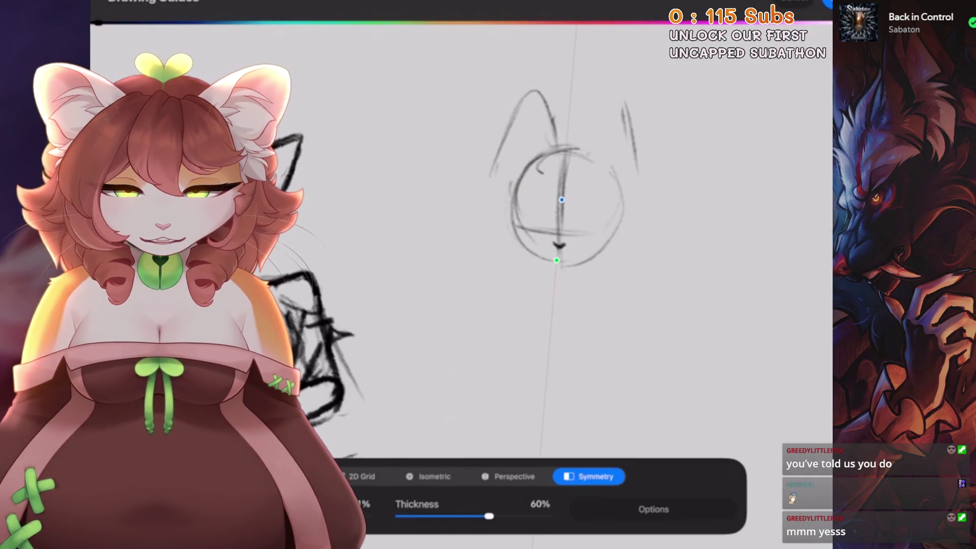
pyautogui.click(826, 2)
pyautogui.click(796, 3)
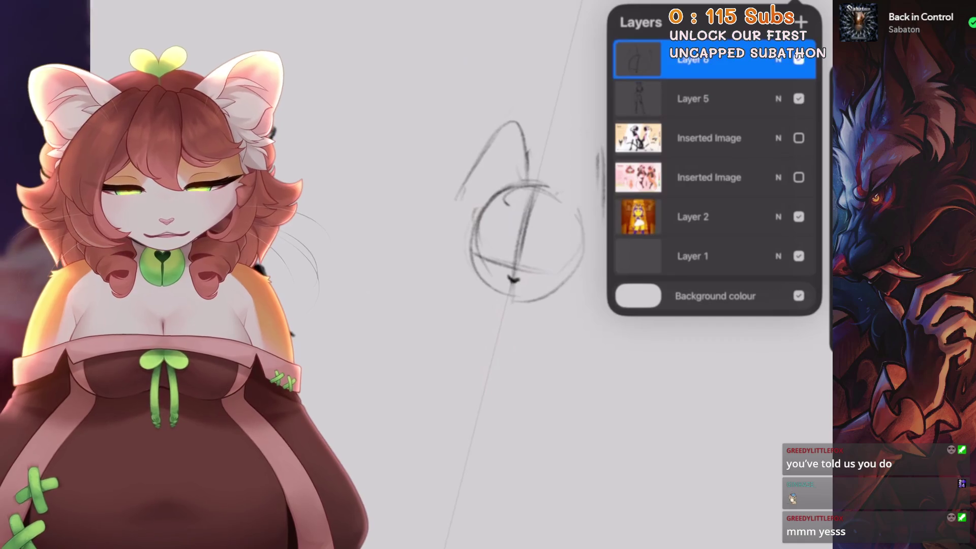
# Undo the old neck strokes and draw a new neck below the head.
pyautogui.moveTo(513, 315); pyautogui.dragTo(512, 243)
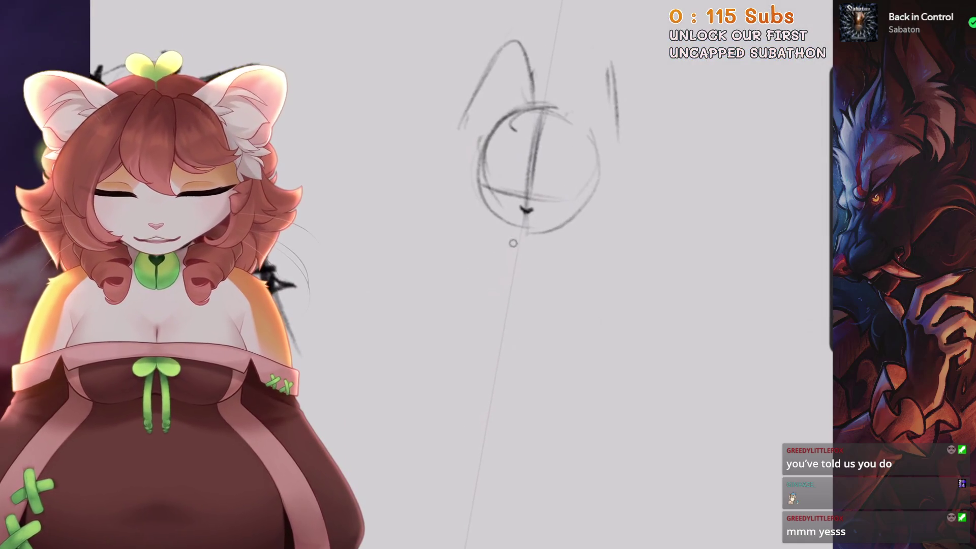
pyautogui.scroll(-2, 526, 173)
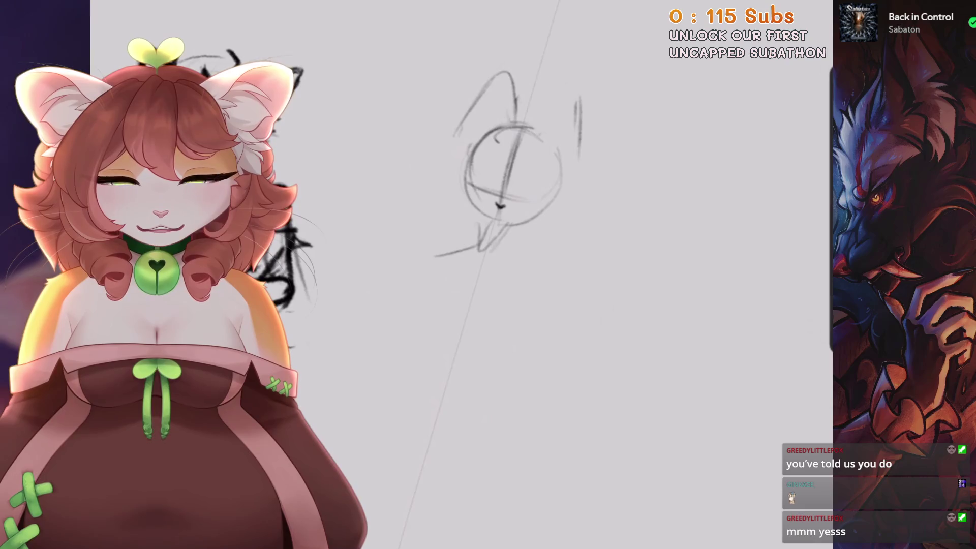
pyautogui.hotkey('ctrl', 'z')
pyautogui.hotkey('ctrl', 'z')
pyautogui.moveTo(506, 217); pyautogui.dragTo(497, 262)
# Draw the neck, shoulder curve and left torso side, redrawing strokes until they fit.
pyautogui.moveTo(439, 267); pyautogui.dragTo(558, 243)
pyautogui.hotkey('ctrl', 'z')
pyautogui.hotkey('ctrl', 'z')
pyautogui.hotkey('ctrl', 'z')
pyautogui.moveTo(450, 231)
pyautogui.mouseDown()
pyautogui.moveTo(528, 245)
pyautogui.moveTo(503, 264)
pyautogui.mouseUp()
pyautogui.moveTo(436, 237); pyautogui.dragTo(430, 329)
pyautogui.hotkey('ctrl', 'z')
pyautogui.moveTo(447, 227); pyautogui.dragTo(388, 338)
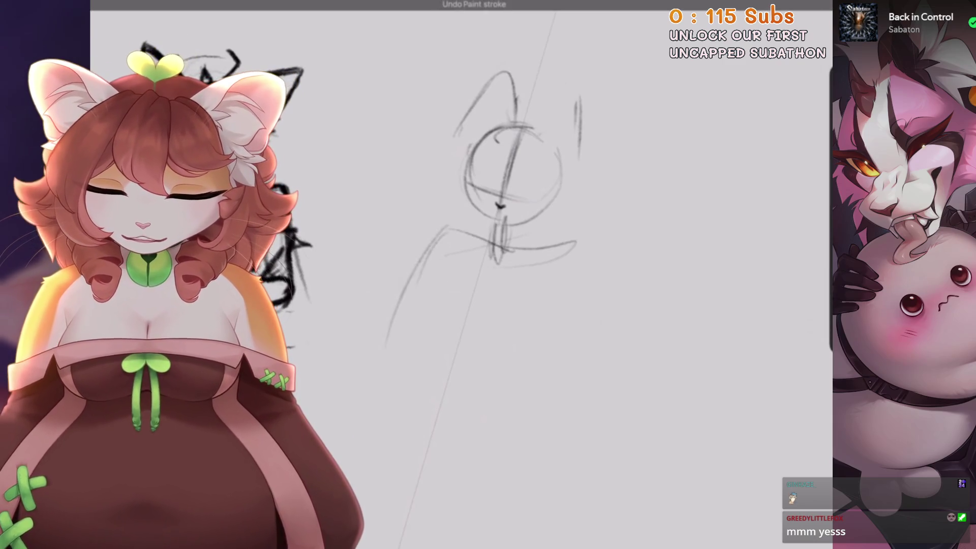
pyautogui.hotkey('ctrl', 'z')
pyautogui.moveTo(447, 232)
pyautogui.mouseDown()
pyautogui.moveTo(403, 346)
pyautogui.moveTo(494, 318)
pyautogui.mouseUp()
pyautogui.moveTo(436, 345); pyautogui.dragTo(549, 313)
# Block in the torso's right side and bottom curve, and darken the left side.
pyautogui.hotkey('ctrl', 'z')
pyautogui.hotkey('ctrl', 'z')
pyautogui.hotkey('ctrl', 'z')
pyautogui.moveTo(429, 243); pyautogui.dragTo(475, 366)
pyautogui.moveTo(414, 377); pyautogui.dragTo(508, 367)
pyautogui.moveTo(574, 242); pyautogui.dragTo(584, 328)
pyautogui.hotkey('ctrl', 'z')
pyautogui.moveTo(576, 244); pyautogui.dragTo(559, 361)
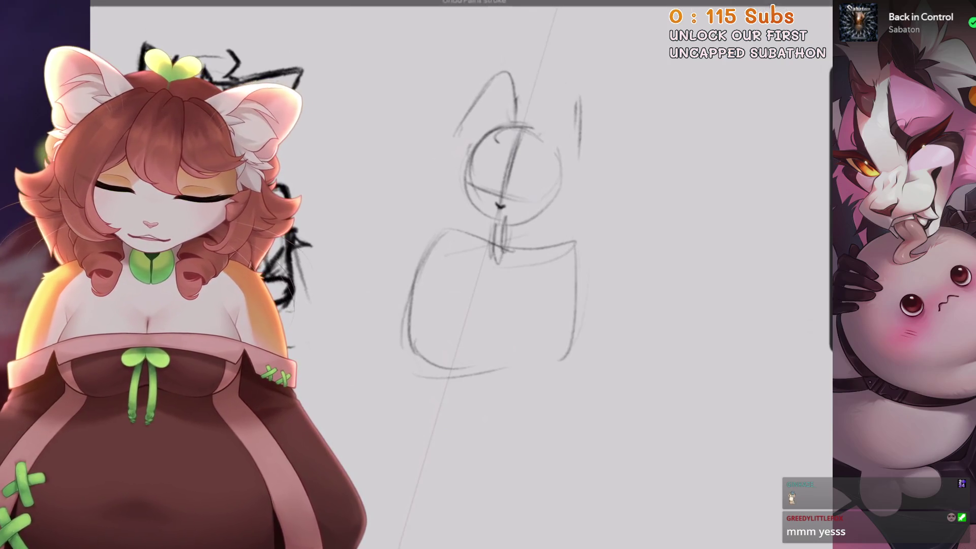
pyautogui.moveTo(464, 356); pyautogui.dragTo(550, 381)
pyautogui.hotkey('ctrl', 'z')
pyautogui.moveTo(439, 308); pyautogui.dragTo(559, 387)
pyautogui.moveTo(443, 257)
pyautogui.mouseDown()
pyautogui.moveTo(401, 312)
pyautogui.moveTo(428, 338)
pyautogui.mouseUp()
# Redraw the torso's right side line, add middle lines and darken the belly's left curve.
pyautogui.scroll(2, 488, 219)
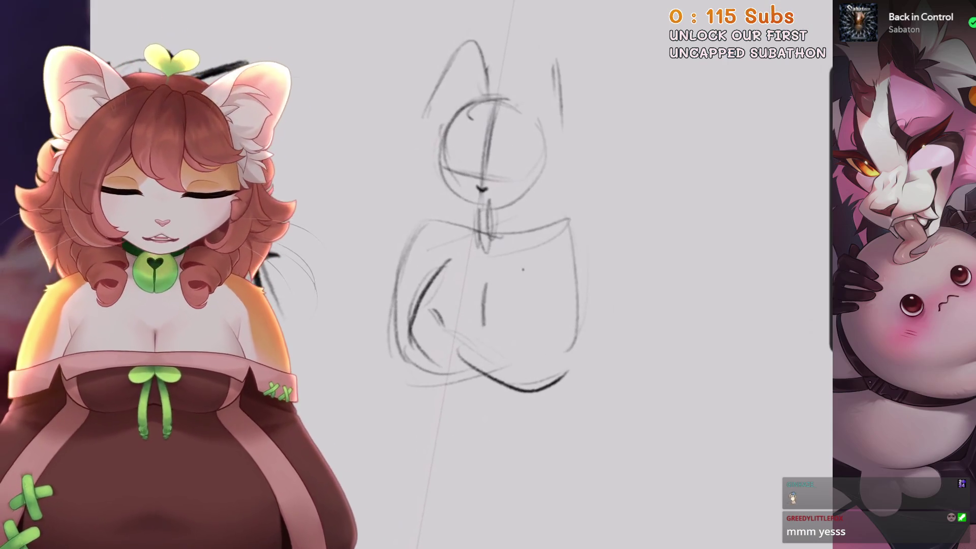
pyautogui.hotkey('ctrl', 'z')
pyautogui.moveTo(544, 294); pyautogui.dragTo(552, 346)
pyautogui.moveTo(487, 279); pyautogui.dragTo(477, 357)
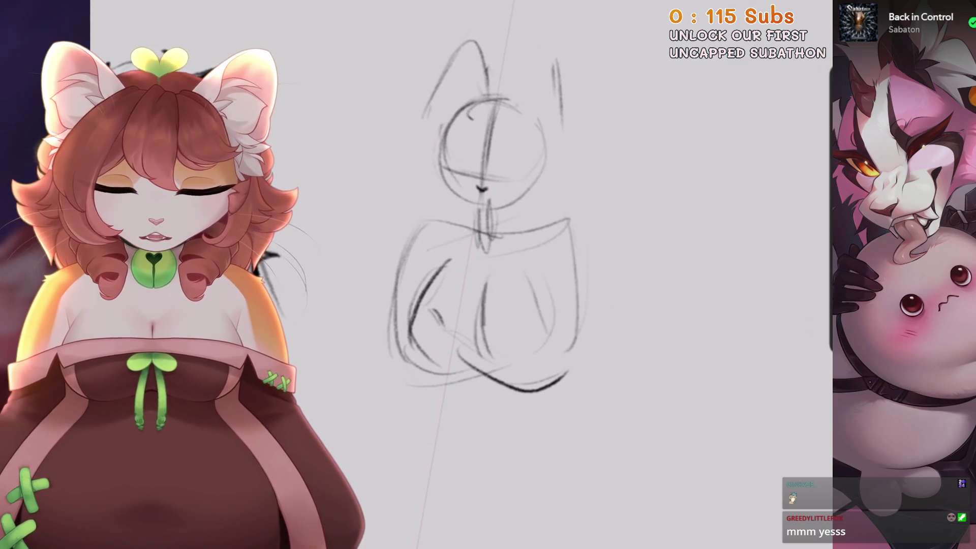
pyautogui.moveTo(450, 262); pyautogui.dragTo(409, 367)
pyautogui.scroll(-1, 488, 219)
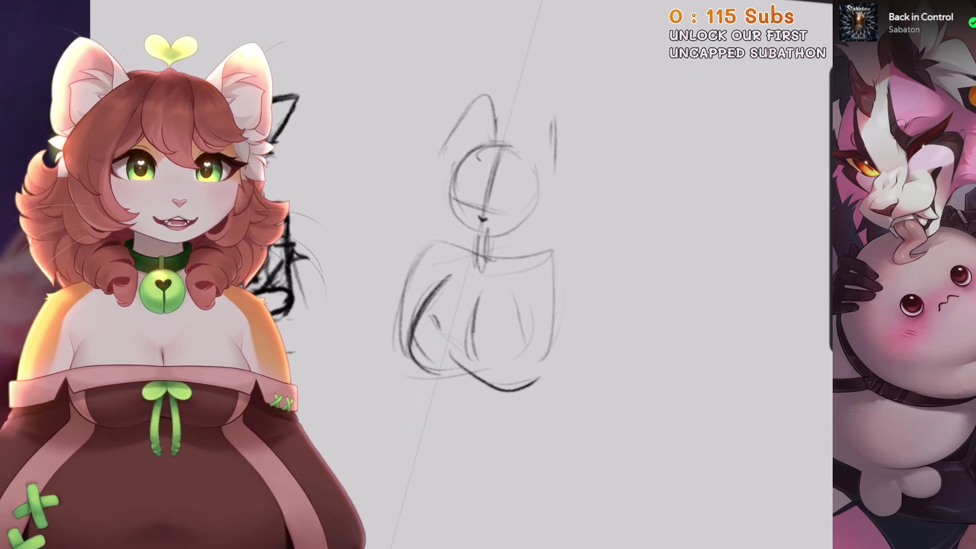
pyautogui.scroll(2, 508, 229)
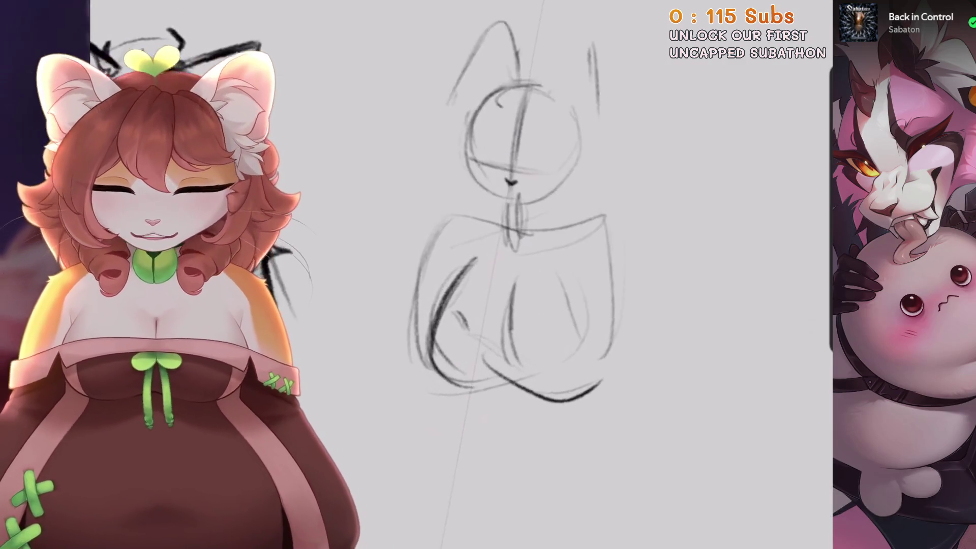
# With the sketching brush at 5% size, darken the chest, shoulders, sides and lower-right curve.
pyautogui.press('b')
pyautogui.press(']')
pyautogui.scroll(1, 533, 213)
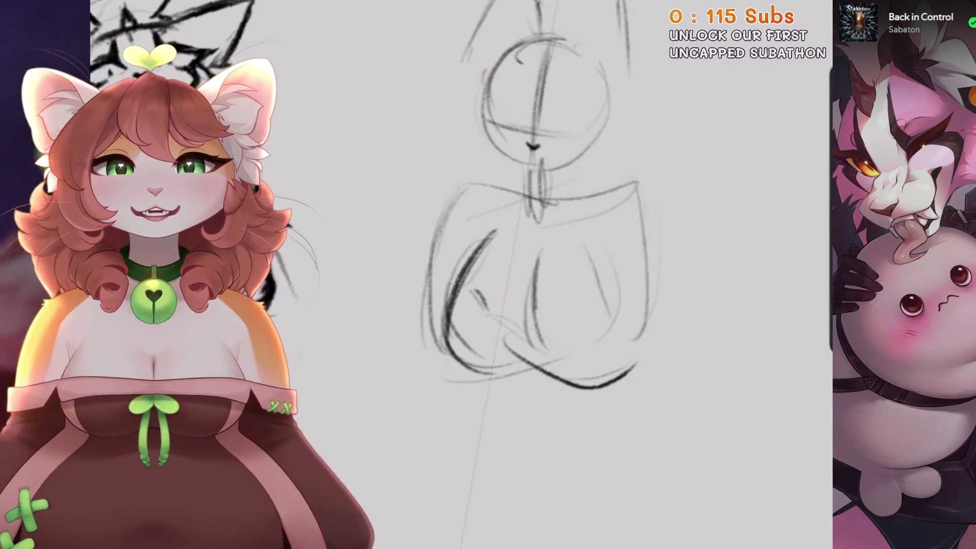
pyautogui.scroll(1, 534, 228)
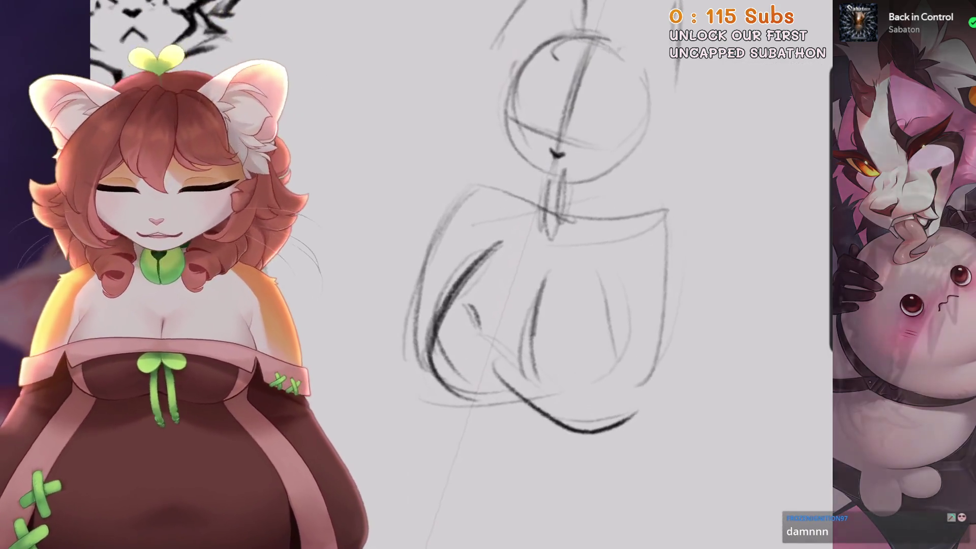
pyautogui.scroll(1, 534, 229)
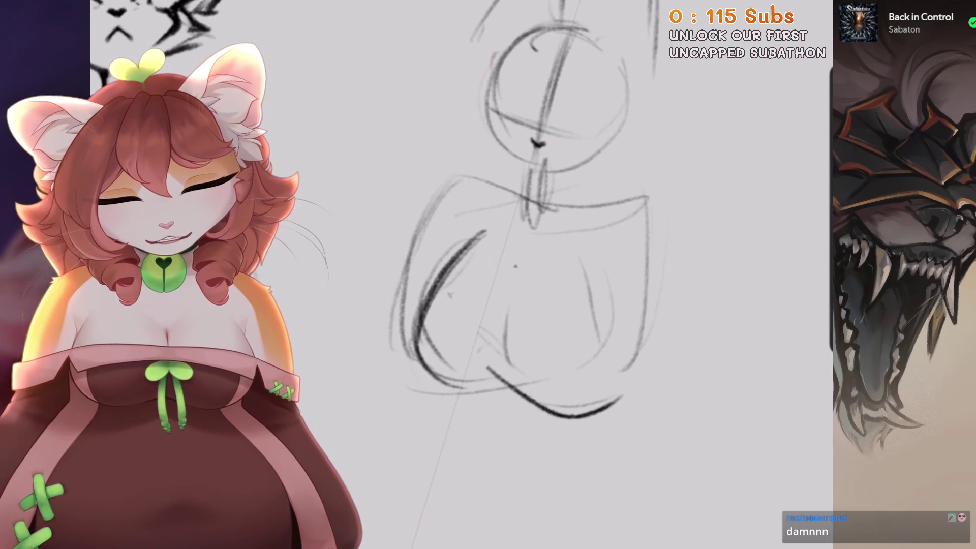
pyautogui.moveTo(522, 273); pyautogui.dragTo(502, 386)
pyautogui.moveTo(464, 186); pyautogui.dragTo(610, 213)
pyautogui.moveTo(529, 193)
pyautogui.mouseDown()
pyautogui.moveTo(473, 185)
pyautogui.moveTo(412, 252)
pyautogui.mouseUp()
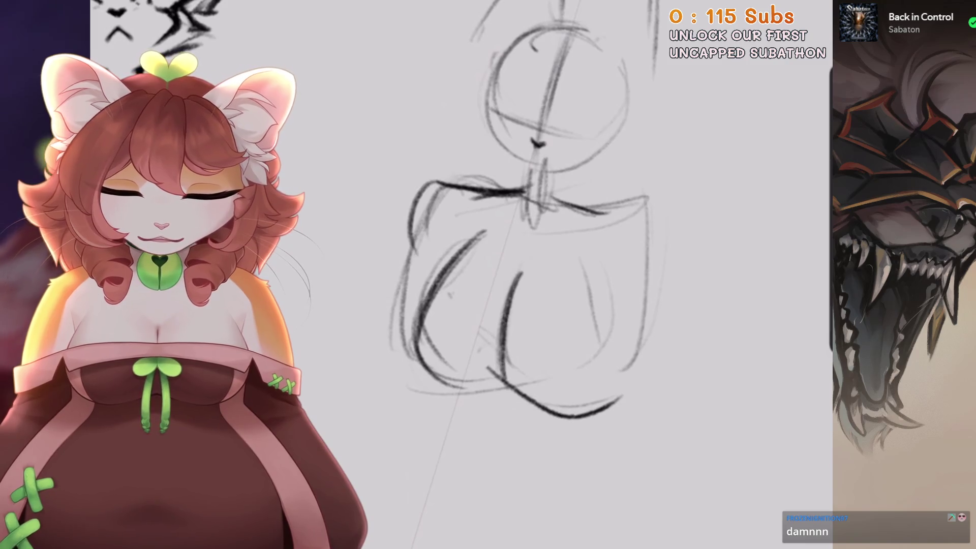
pyautogui.moveTo(597, 214); pyautogui.dragTo(649, 300)
pyautogui.moveTo(436, 160); pyautogui.dragTo(411, 275)
pyautogui.moveTo(603, 305); pyautogui.dragTo(614, 413)
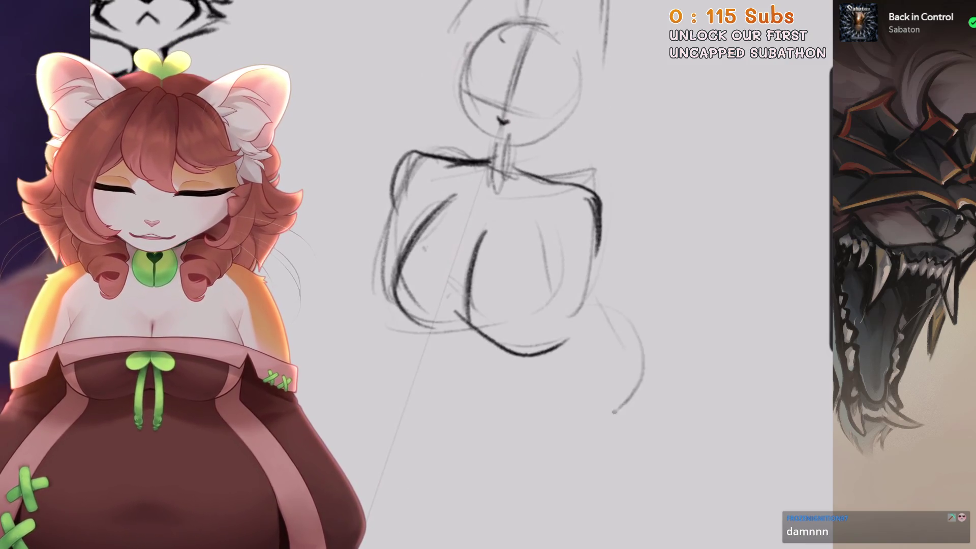
pyautogui.hotkey('ctrl', 'z')
pyautogui.moveTo(584, 277); pyautogui.dragTo(653, 347)
pyautogui.moveTo(633, 350); pyautogui.dragTo(406, 333)
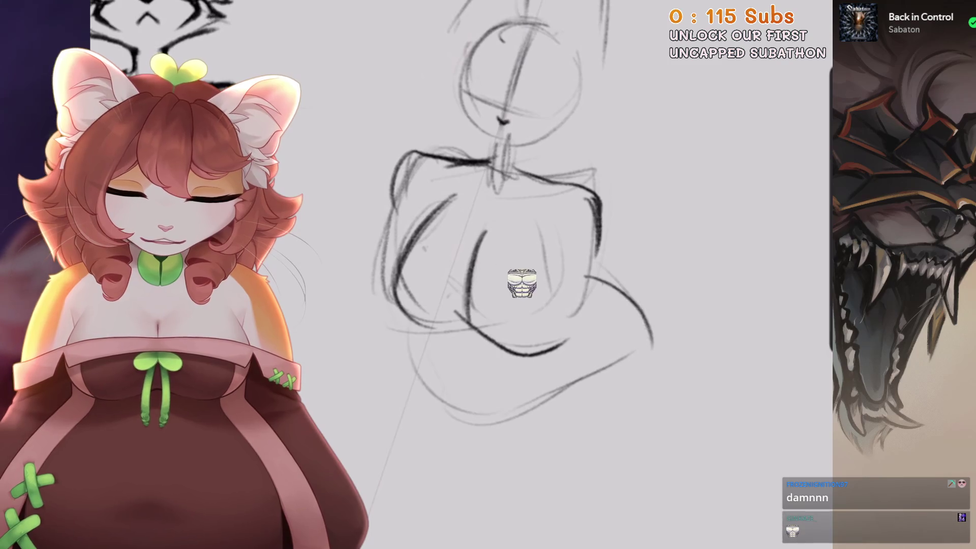
# Sketch lines on the lower body and add strokes to the torso's right side.
pyautogui.scroll(-1, 539, 290)
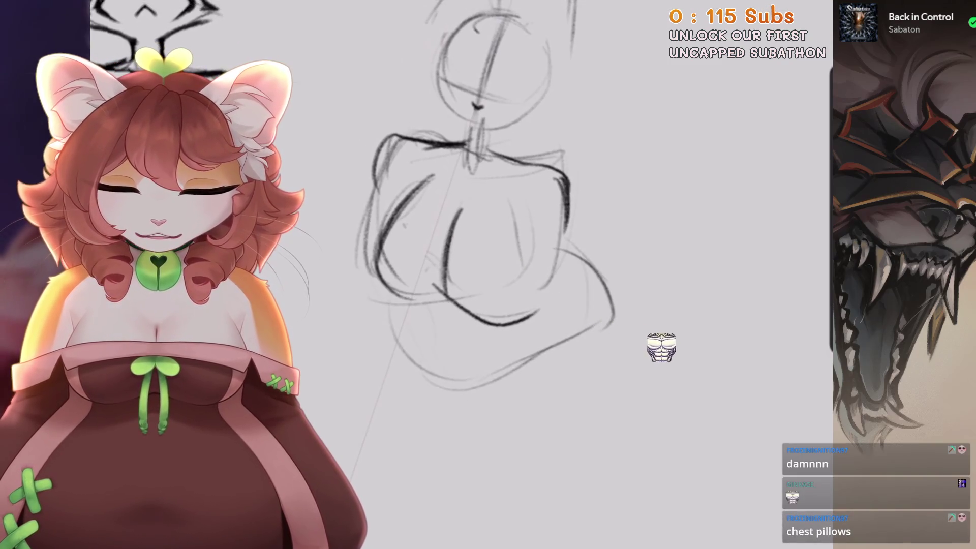
pyautogui.scroll(-1, 666, 349)
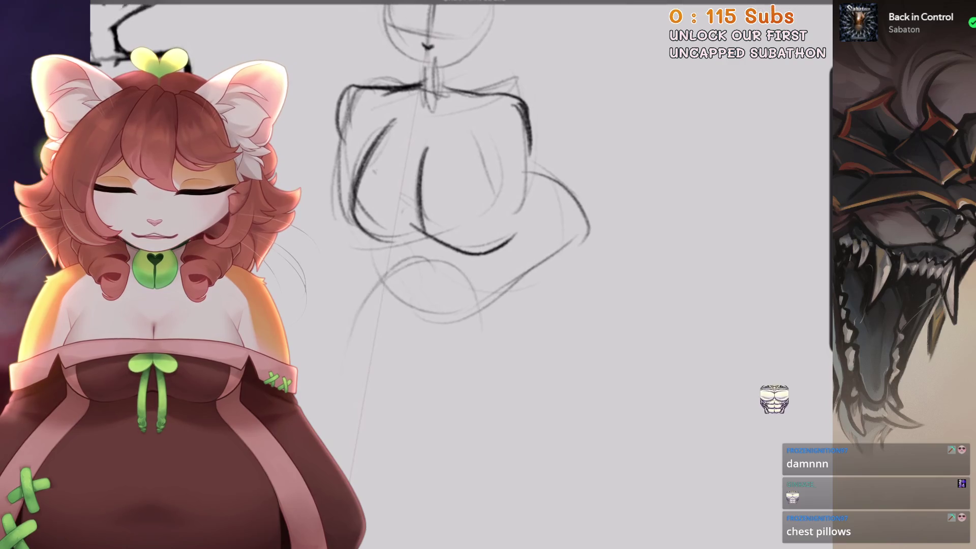
pyautogui.moveTo(430, 244)
pyautogui.mouseDown()
pyautogui.moveTo(465, 293)
pyautogui.moveTo(496, 300)
pyautogui.mouseUp()
pyautogui.moveTo(391, 237)
pyautogui.mouseDown()
pyautogui.moveTo(380, 266)
pyautogui.moveTo(393, 288)
pyautogui.moveTo(539, 325)
pyautogui.moveTo(585, 257)
pyautogui.mouseUp()
pyautogui.scroll(1, 559, 284)
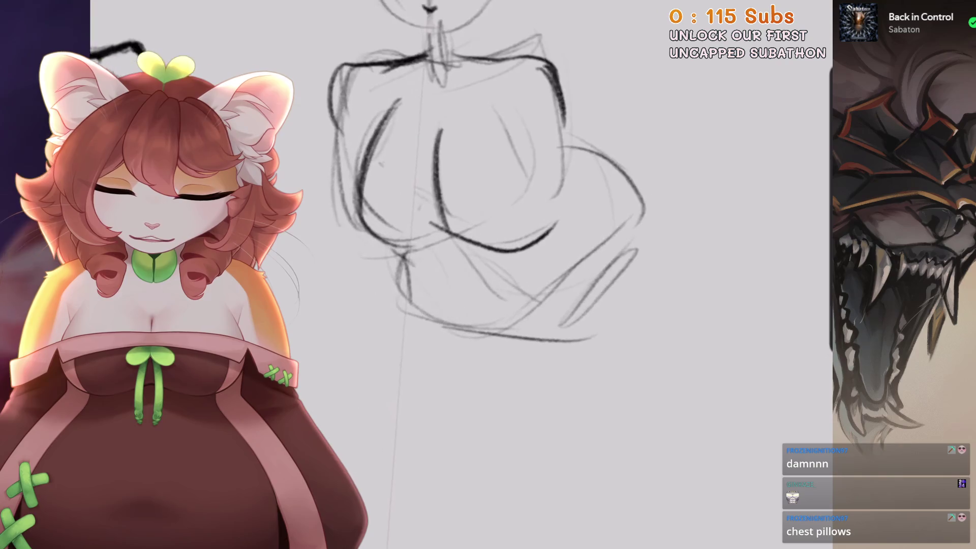
pyautogui.moveTo(487, 273); pyautogui.dragTo(516, 268)
pyautogui.scroll(2, 488, 203)
pyautogui.moveTo(584, 168); pyautogui.dragTo(539, 274)
pyautogui.moveTo(533, 139); pyautogui.dragTo(514, 257)
pyautogui.moveTo(534, 221); pyautogui.dragTo(506, 280)
pyautogui.scroll(1, 488, 254)
pyautogui.scroll(2, 488, 254)
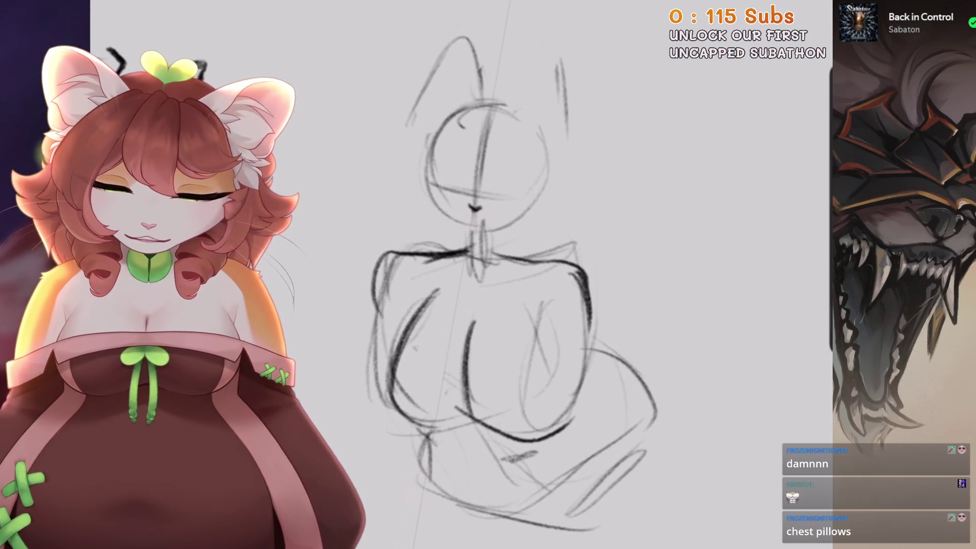
# Freehand-select the head and rotate it slightly clockwise.
pyautogui.press('s')
pyautogui.moveTo(432, 229); pyautogui.dragTo(371, 125)
pyautogui.press('v')
pyautogui.moveTo(484, 7); pyautogui.dragTo(523, 10)
pyautogui.press('v')
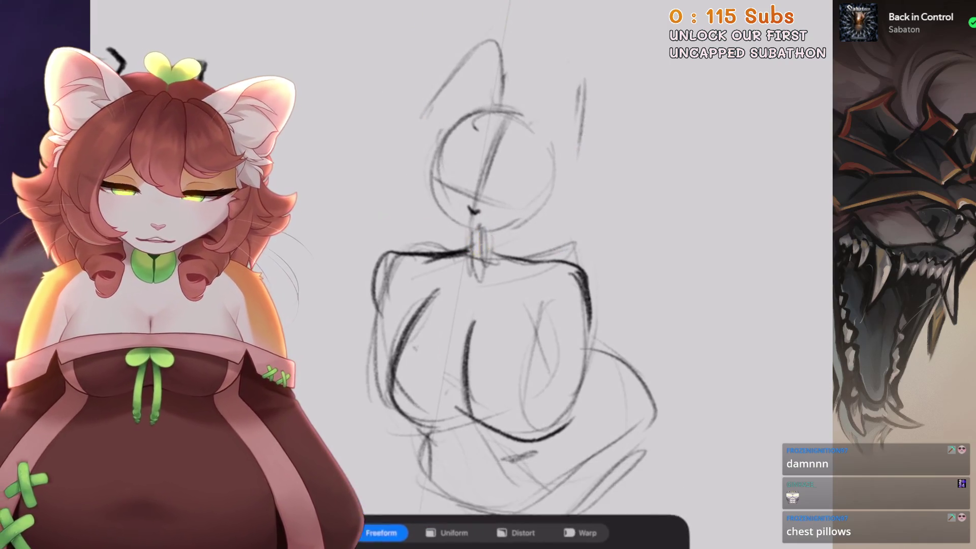
pyautogui.scroll(-2, 488, 254)
# Darken both torso sides, redrawing the right breast and side outline and adding strokes under the chest.
pyautogui.moveTo(414, 214); pyautogui.dragTo(388, 305)
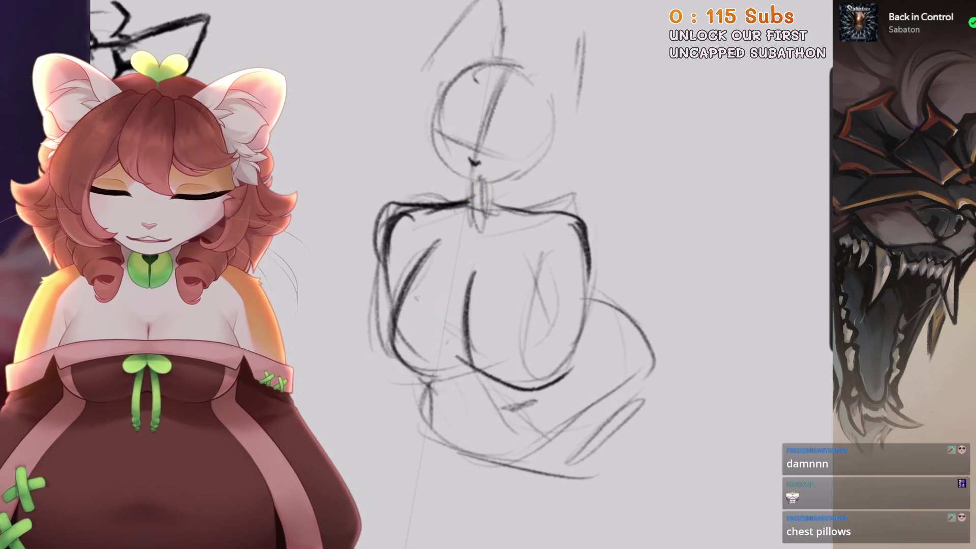
pyautogui.moveTo(394, 235)
pyautogui.mouseDown()
pyautogui.moveTo(358, 331)
pyautogui.moveTo(374, 368)
pyautogui.mouseUp()
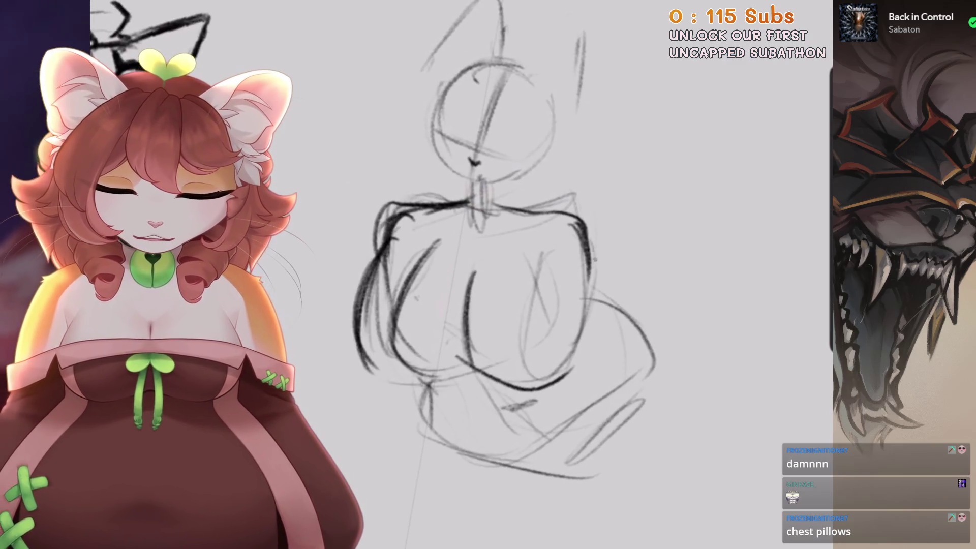
pyautogui.moveTo(589, 231); pyautogui.dragTo(585, 325)
pyautogui.moveTo(536, 269); pyautogui.dragTo(567, 369)
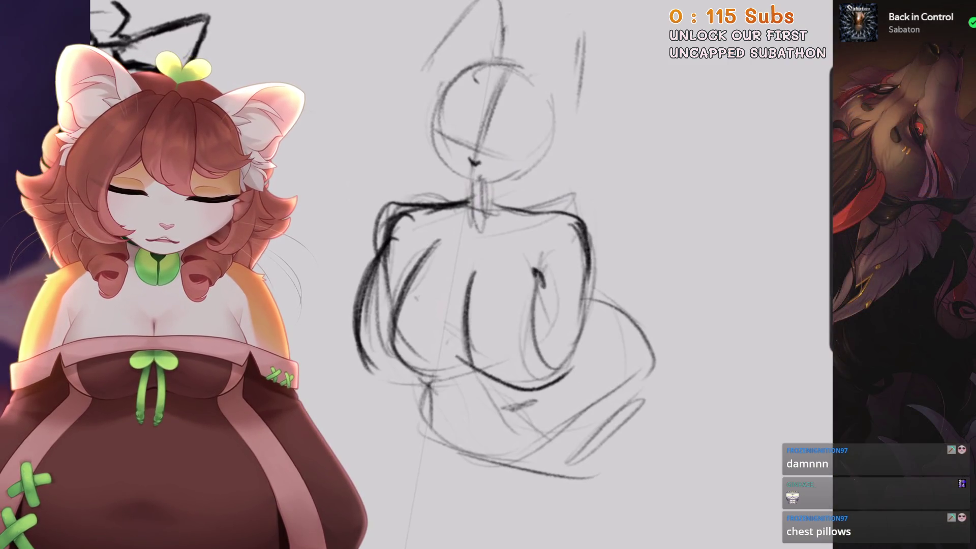
pyautogui.hotkey('ctrl', 'z')
pyautogui.hotkey('ctrl', 'z')
pyautogui.moveTo(536, 274); pyautogui.dragTo(580, 345)
pyautogui.moveTo(590, 226); pyautogui.dragTo(584, 338)
pyautogui.moveTo(589, 264); pyautogui.dragTo(572, 371)
pyautogui.moveTo(547, 310); pyautogui.dragTo(536, 368)
pyautogui.moveTo(549, 331); pyautogui.dragTo(518, 386)
pyautogui.moveTo(529, 384); pyautogui.dragTo(474, 391)
pyautogui.moveTo(470, 297); pyautogui.dragTo(460, 362)
# Darken the right torso, hip and tail curve, discarding a trial stroke.
pyautogui.scroll(-1, 488, 274)
pyautogui.moveTo(536, 205); pyautogui.dragTo(523, 325)
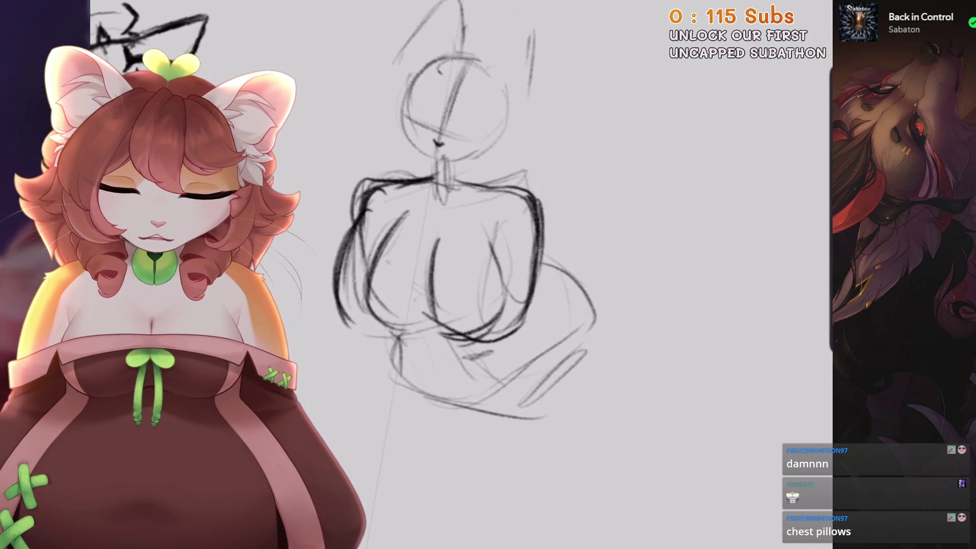
pyautogui.moveTo(540, 249); pyautogui.dragTo(546, 297)
pyautogui.moveTo(539, 262); pyautogui.dragTo(607, 320)
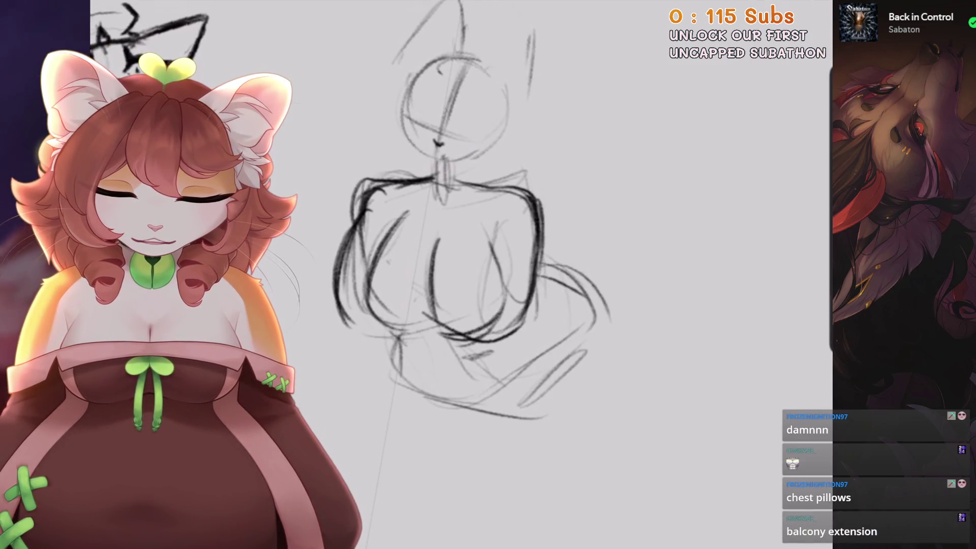
pyautogui.moveTo(602, 285); pyautogui.dragTo(579, 394)
pyautogui.scroll(-1, 488, 274)
pyautogui.scroll(-1, 488, 275)
pyautogui.moveTo(356, 356); pyautogui.dragTo(416, 270)
pyautogui.hotkey('ctrl', 'z')
# Extend the tail curve downward, removing stray trial strokes.
pyautogui.moveTo(361, 307); pyautogui.dragTo(438, 280)
pyautogui.moveTo(559, 243)
pyautogui.mouseDown()
pyautogui.moveTo(523, 402)
pyautogui.moveTo(503, 427)
pyautogui.mouseUp()
pyautogui.hotkey('ctrl', 'z')
pyautogui.moveTo(543, 210); pyautogui.dragTo(485, 417)
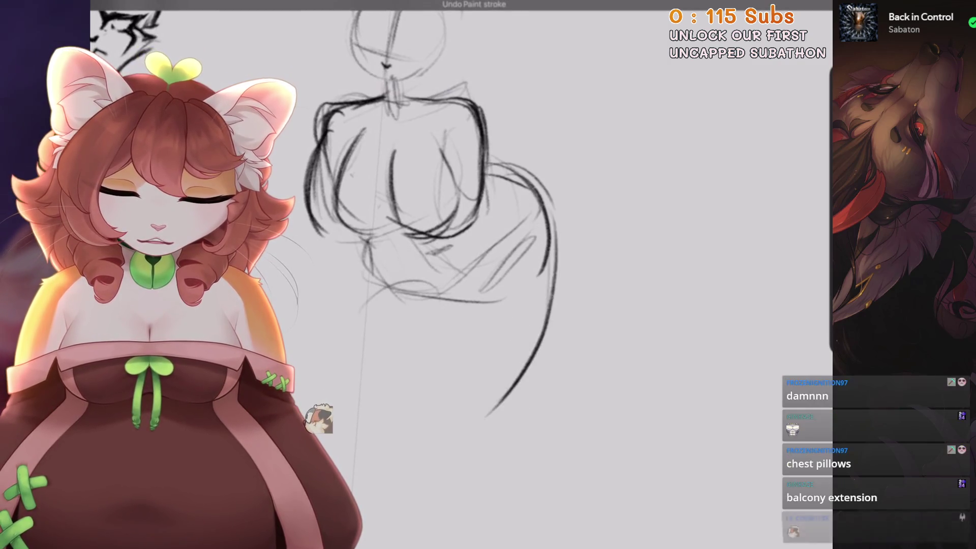
pyautogui.moveTo(375, 281)
pyautogui.mouseDown()
pyautogui.moveTo(344, 350)
pyautogui.moveTo(356, 429)
pyautogui.mouseUp()
pyautogui.hotkey('ctrl', 'z')
# Rough in the legs below the hips, darken the hip line and right thigh, and draw the tail's outer edge.
pyautogui.moveTo(435, 359); pyautogui.dragTo(376, 427)
pyautogui.moveTo(458, 317)
pyautogui.mouseDown()
pyautogui.moveTo(389, 422)
pyautogui.moveTo(412, 391)
pyautogui.mouseUp()
pyautogui.moveTo(376, 262)
pyautogui.mouseDown()
pyautogui.moveTo(414, 310)
pyautogui.moveTo(524, 259)
pyautogui.mouseUp()
pyautogui.moveTo(483, 313); pyautogui.dragTo(544, 234)
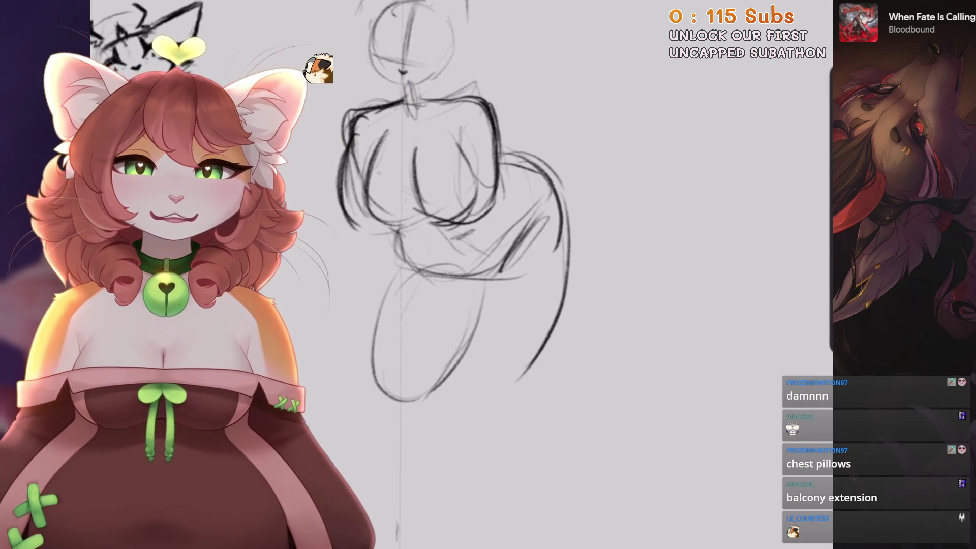
pyautogui.moveTo(568, 203)
pyautogui.mouseDown()
pyautogui.moveTo(585, 310)
pyautogui.moveTo(554, 371)
pyautogui.mouseUp()
pyautogui.moveTo(579, 231); pyautogui.dragTo(526, 380)
# Mark the knees and sketch the lower legs down toward the feet.
pyautogui.moveTo(424, 362); pyautogui.dragTo(409, 394)
pyautogui.moveTo(488, 274); pyautogui.dragTo(502, 245)
pyautogui.moveTo(427, 338); pyautogui.dragTo(405, 472)
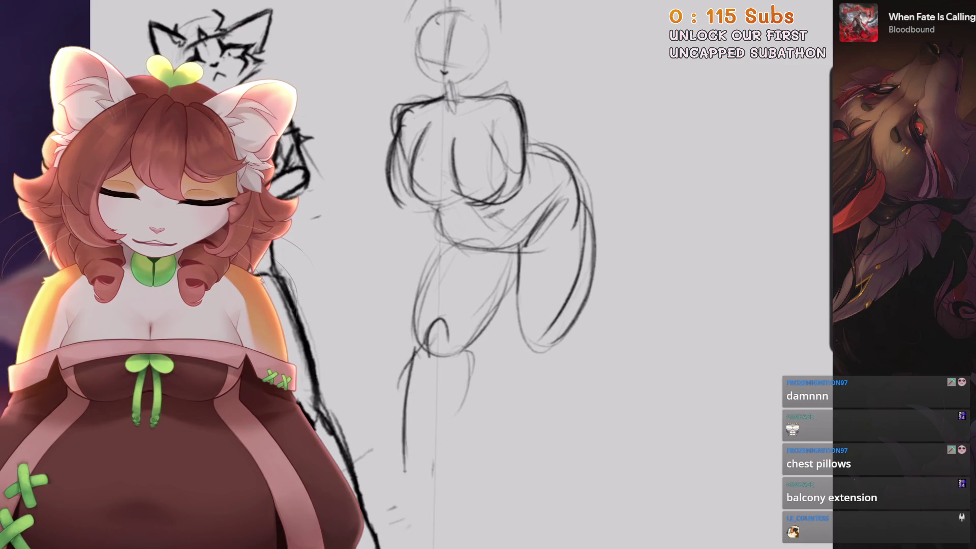
pyautogui.moveTo(488, 274); pyautogui.dragTo(480, 262)
pyautogui.hotkey('ctrl', 'z')
pyautogui.moveTo(406, 337); pyautogui.dragTo(399, 463)
pyautogui.moveTo(464, 321); pyautogui.dragTo(445, 386)
pyautogui.moveTo(488, 275); pyautogui.dragTo(468, 214)
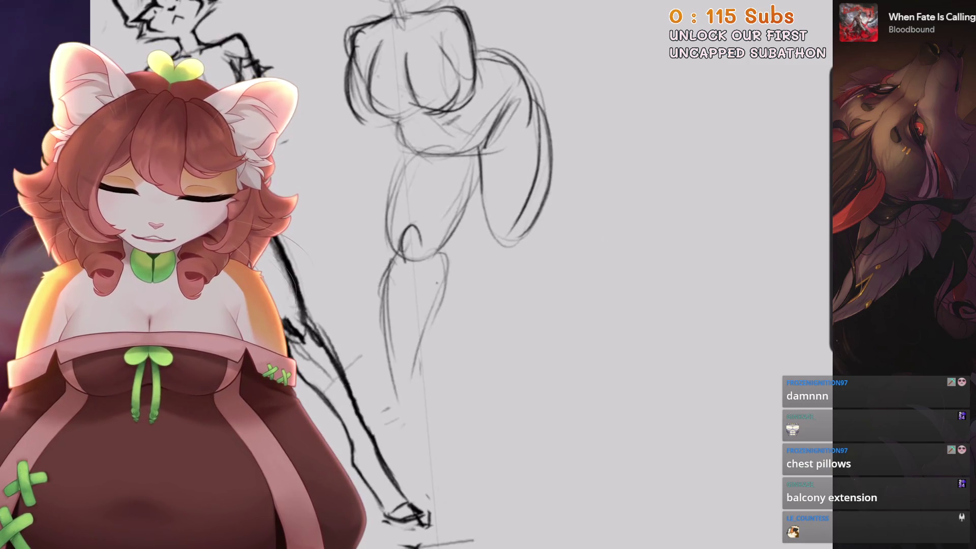
pyautogui.moveTo(404, 442); pyautogui.dragTo(391, 490)
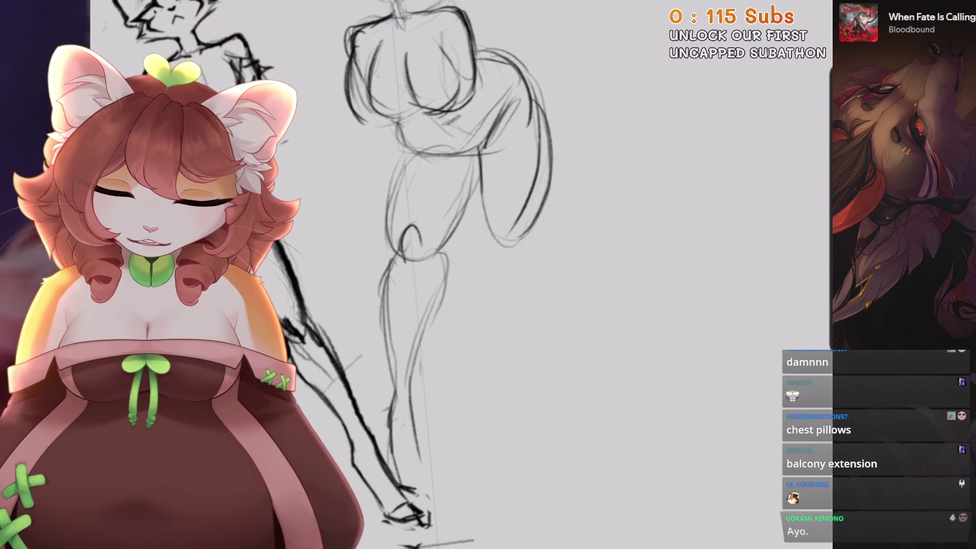
pyautogui.moveTo(488, 275); pyautogui.dragTo(475, 287)
# Draw the right lower leg outline below the thigh, then freehand-select the right leg.
pyautogui.moveTo(516, 249); pyautogui.dragTo(533, 275)
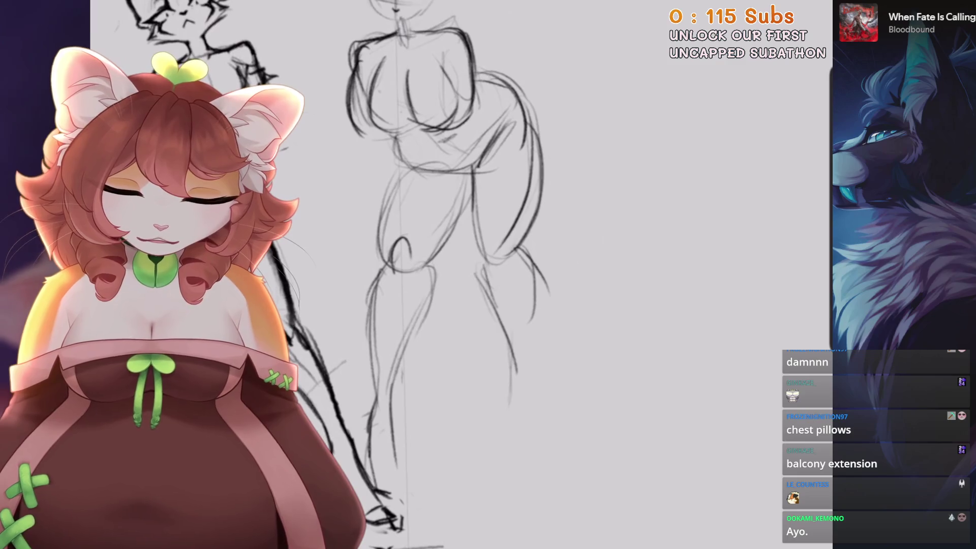
pyautogui.moveTo(528, 342); pyautogui.dragTo(518, 419)
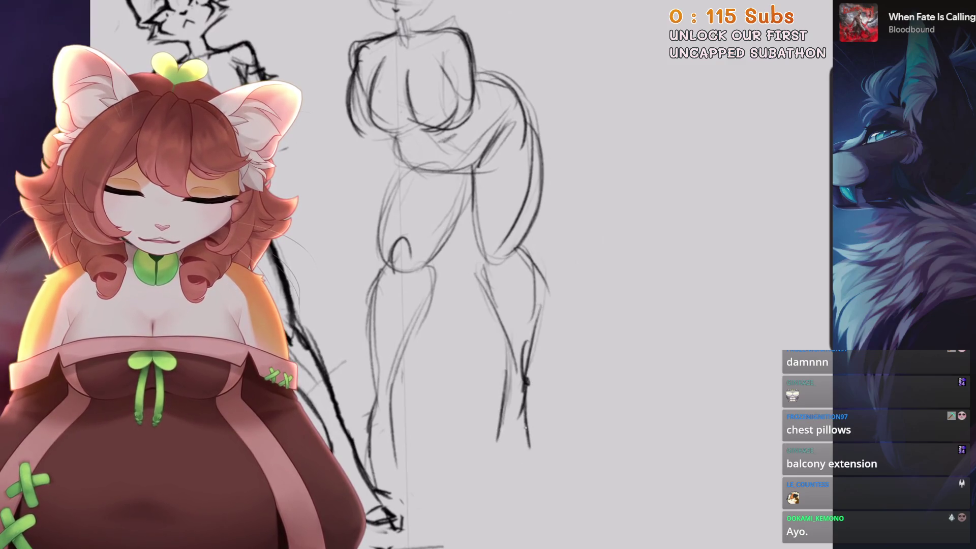
pyautogui.moveTo(488, 274); pyautogui.dragTo(466, 249)
pyautogui.moveTo(520, 335); pyautogui.dragTo(501, 420)
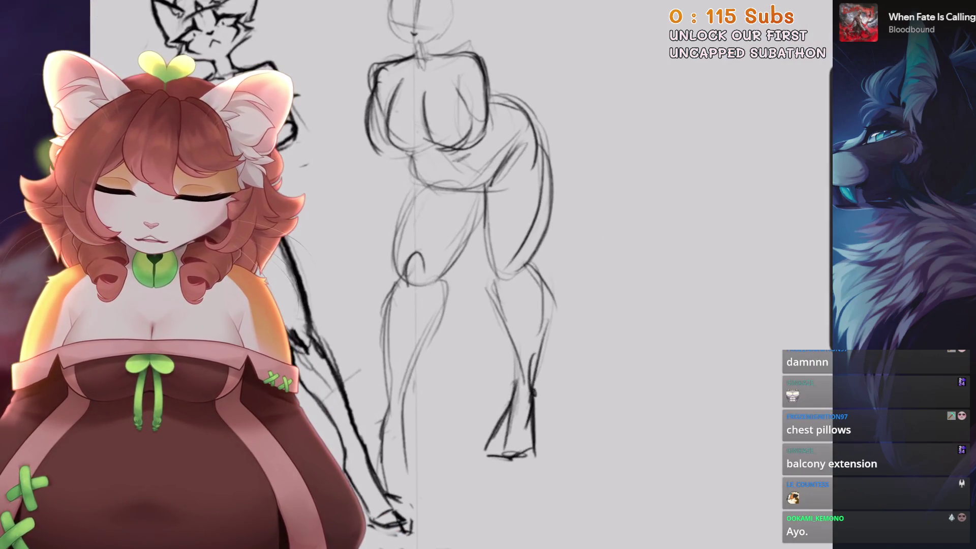
pyautogui.press('s')
pyautogui.moveTo(538, 159); pyautogui.dragTo(504, 173)
pyautogui.moveTo(488, 275); pyautogui.dragTo(467, 213)
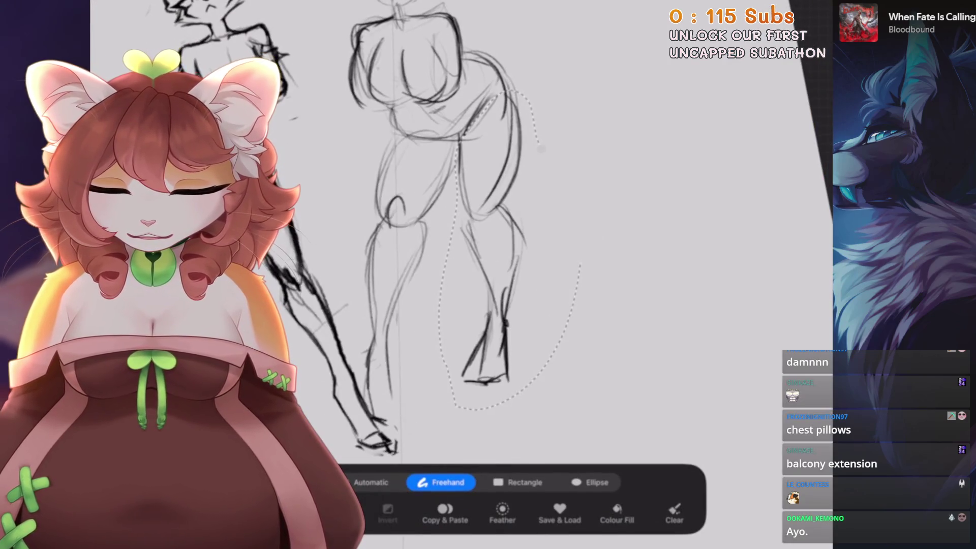
# Stretch the curvy figure's selected right leg longer downward with Freeform transform.
pyautogui.press('v')
pyautogui.click(448, 482)
pyautogui.moveTo(464, 392); pyautogui.dragTo(438, 407)
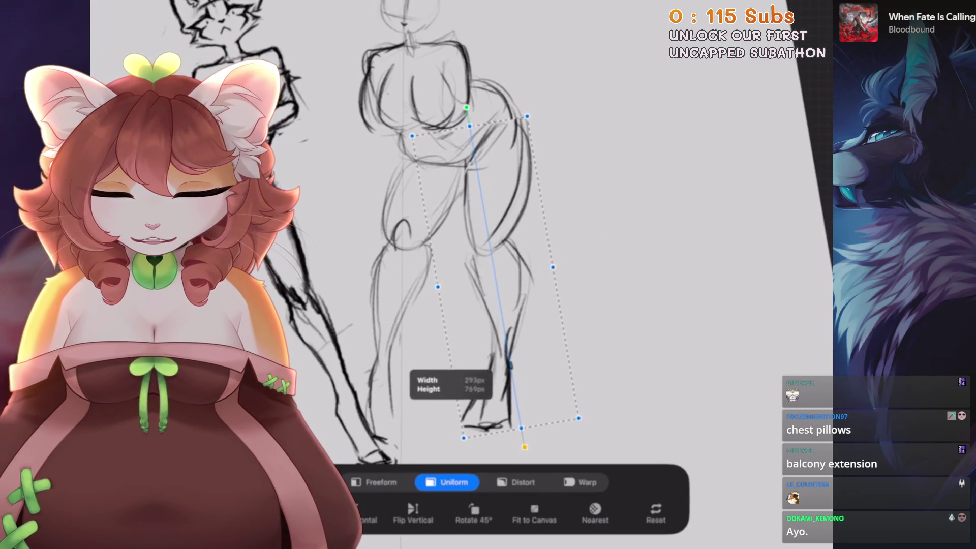
pyautogui.hotkey('ctrl', 'z')
pyautogui.click(379, 482)
pyautogui.moveTo(517, 404); pyautogui.dragTo(522, 434)
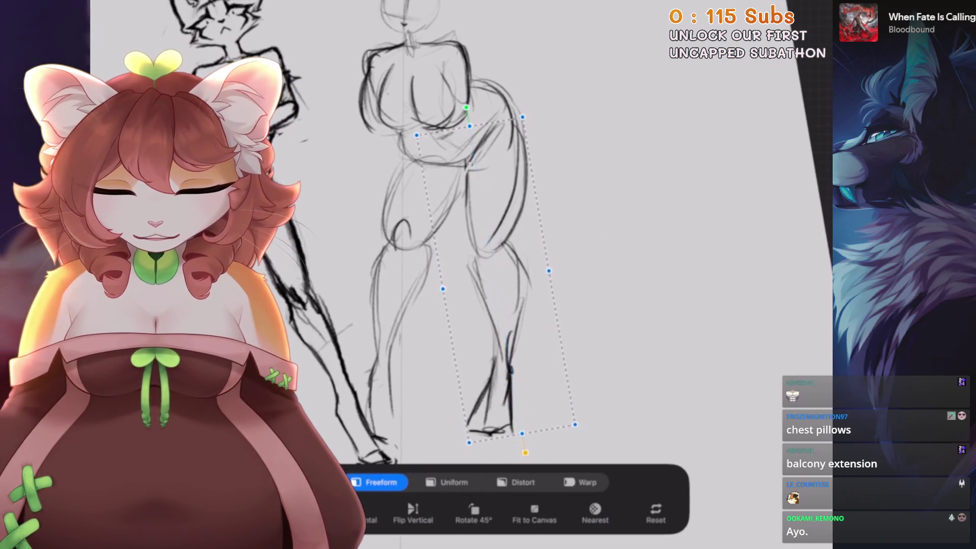
pyautogui.scroll(-3, 458, 254)
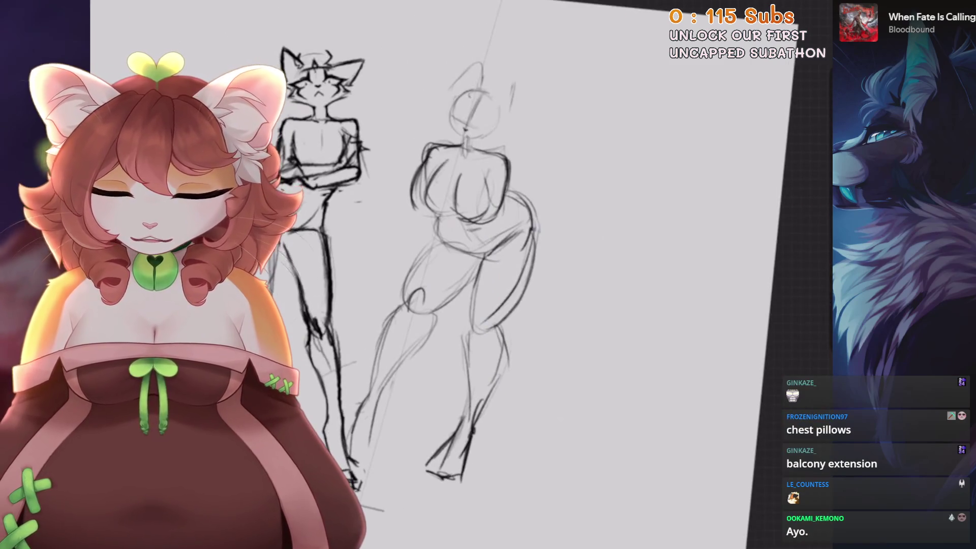
# Uniformly scale the whole curvy figure and move it beside the crossed-arms cat.
pyautogui.press('v')
pyautogui.scroll(3, 458, 203)
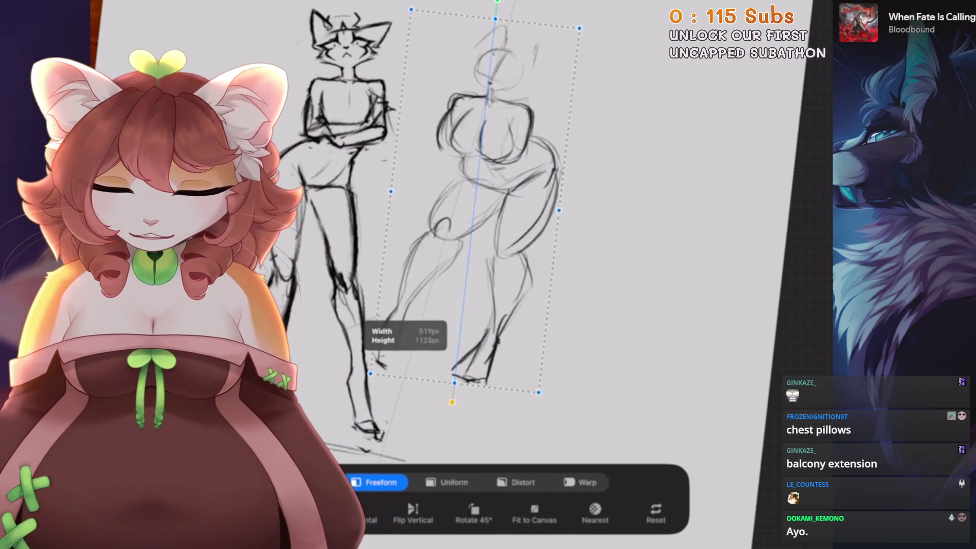
pyautogui.click(452, 482)
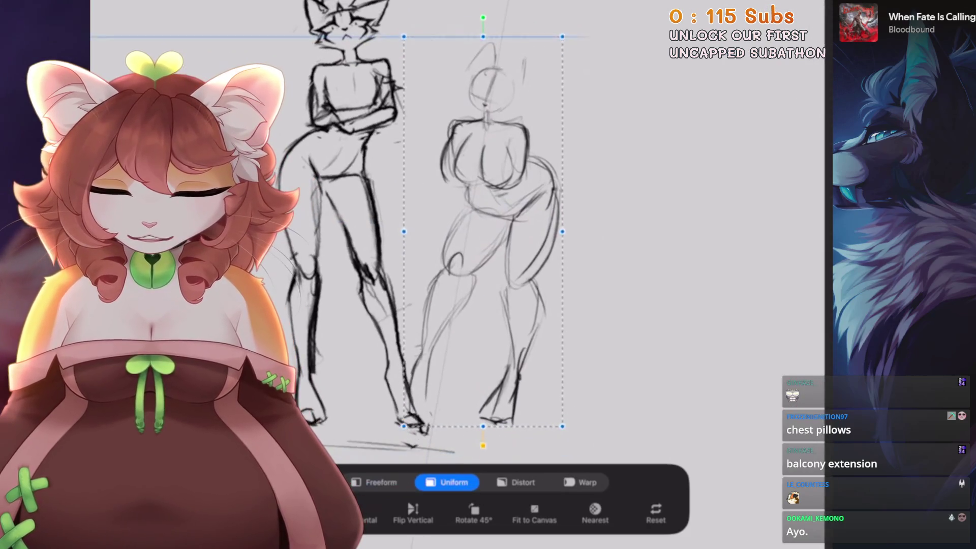
pyautogui.scroll(1, 482, 229)
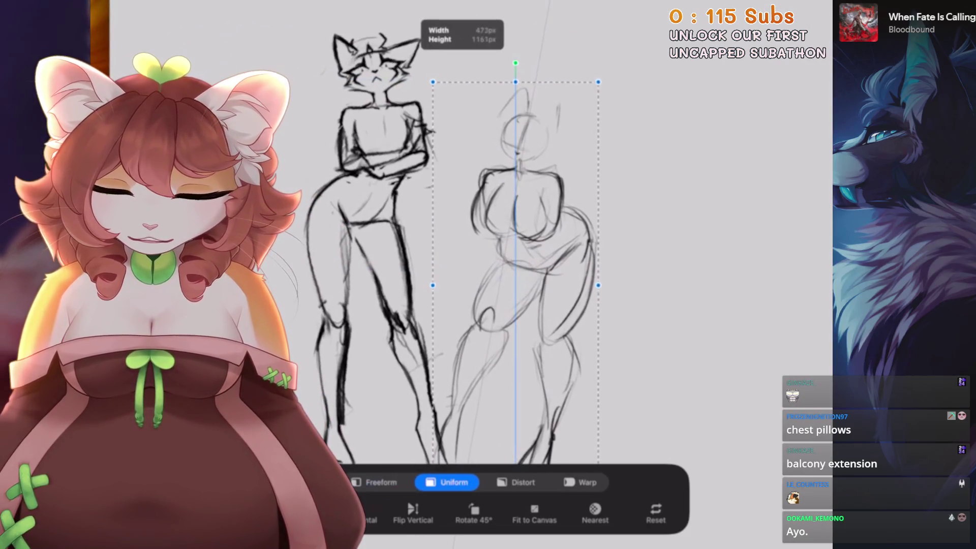
pyautogui.scroll(-1, 483, 254)
pyautogui.moveTo(482, 263)
pyautogui.mouseDown()
pyautogui.moveTo(511, 262)
pyautogui.moveTo(502, 273)
pyautogui.moveTo(394, 279)
pyautogui.moveTo(478, 240)
pyautogui.moveTo(416, 241)
pyautogui.mouseUp()
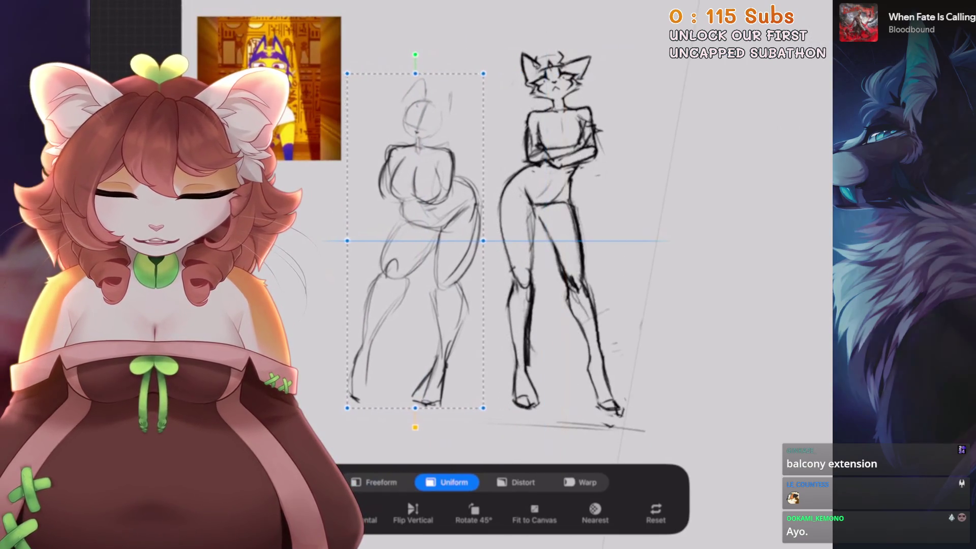
pyautogui.hscroll(3, 458, 254)
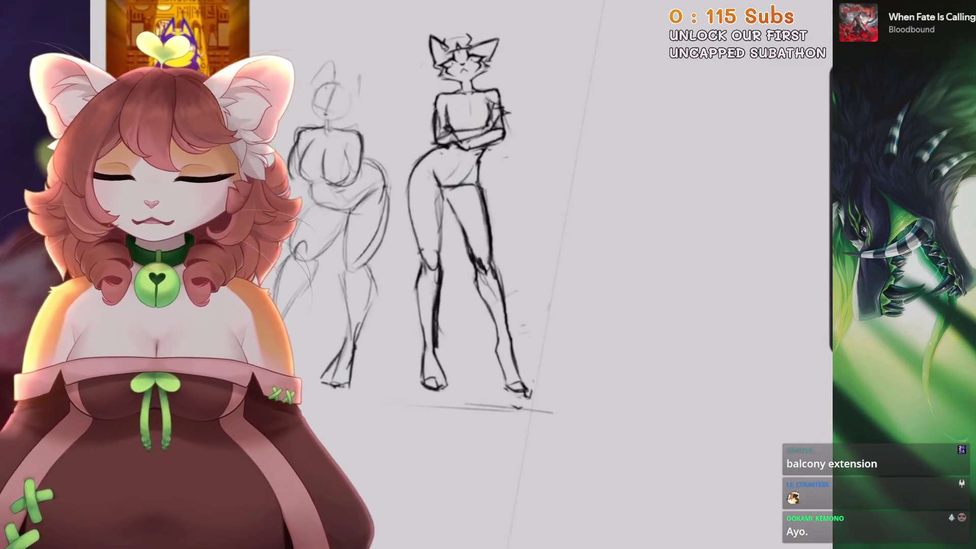
# Undo the stray hip stroke, then redraw and darken the thigh and knee lines.
pyautogui.scroll(3, 534, 254)
pyautogui.scroll(-2, 559, 279)
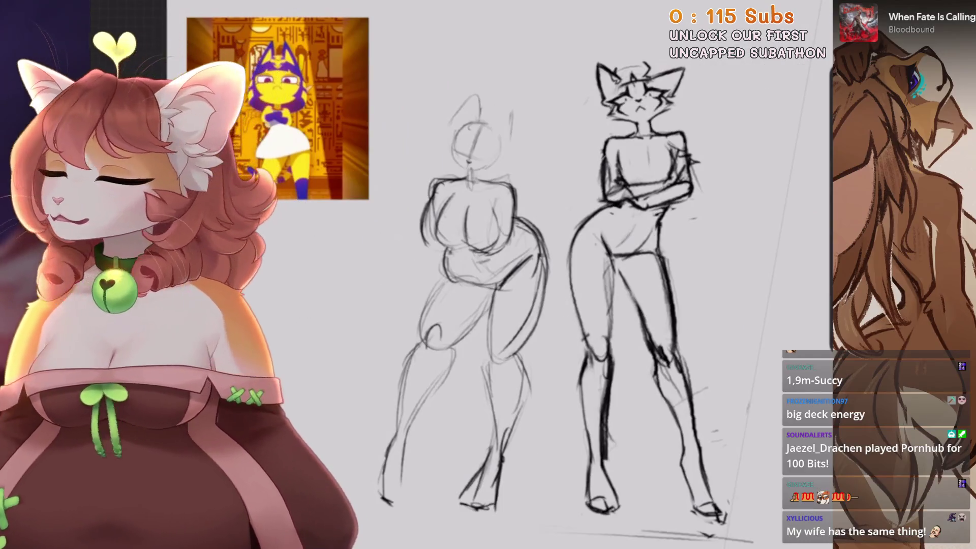
pyautogui.scroll(3, 432, 249)
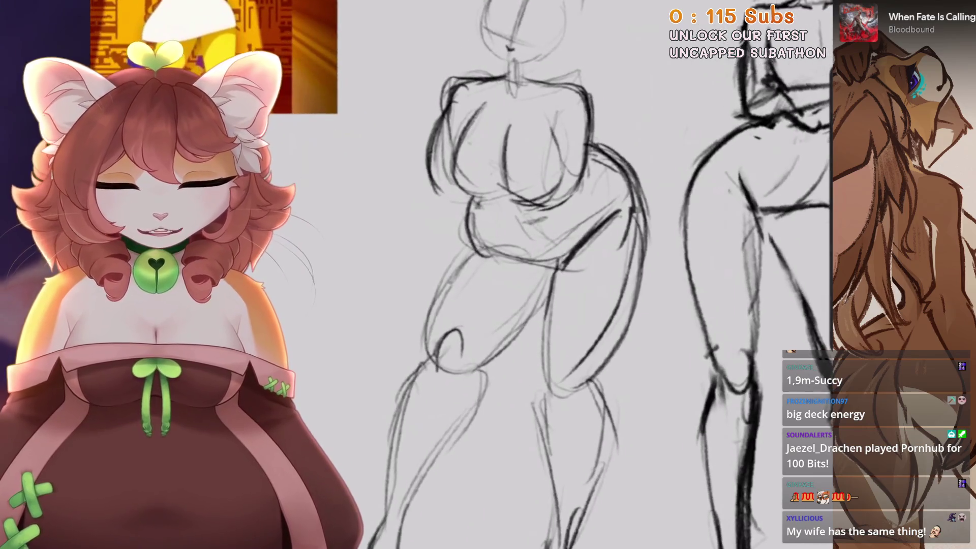
pyautogui.hotkey('ctrl', 'z')
pyautogui.hotkey('ctrl', 'z')
pyautogui.moveTo(473, 257); pyautogui.dragTo(424, 371)
pyautogui.moveTo(503, 351); pyautogui.dragTo(483, 382)
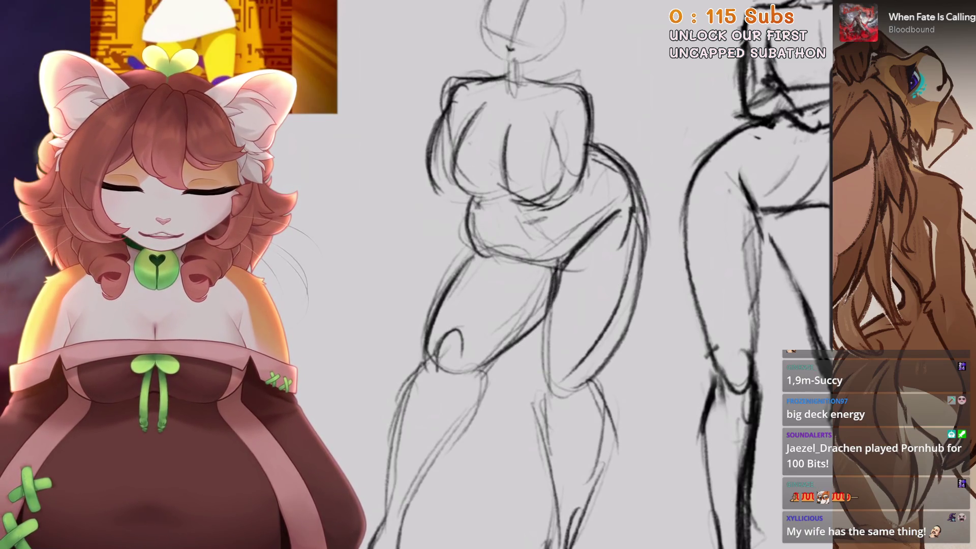
pyautogui.moveTo(587, 325); pyautogui.dragTo(536, 404)
pyautogui.moveTo(645, 254); pyautogui.dragTo(585, 381)
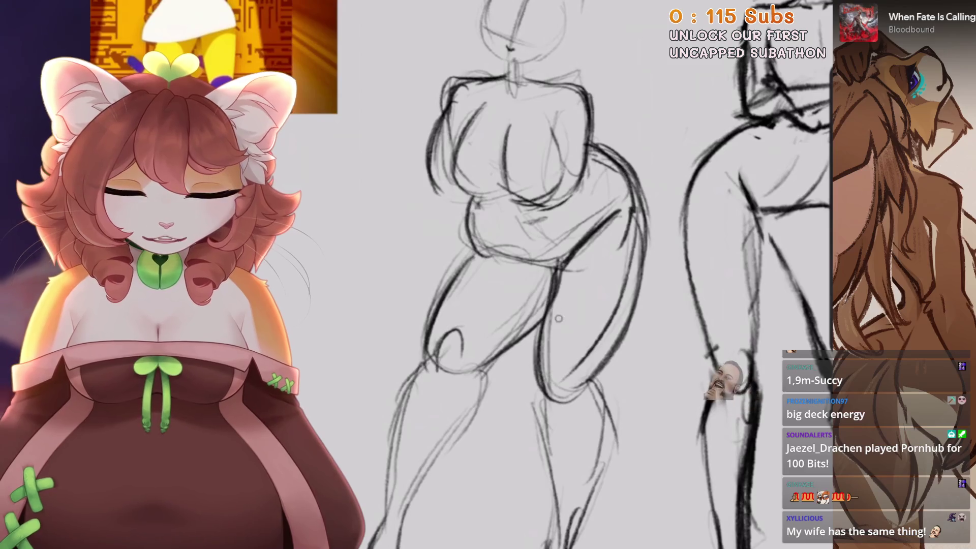
# Draw the curvy figure's neck line and refine the strokes around its shoulder.
pyautogui.scroll(-3, 559, 275)
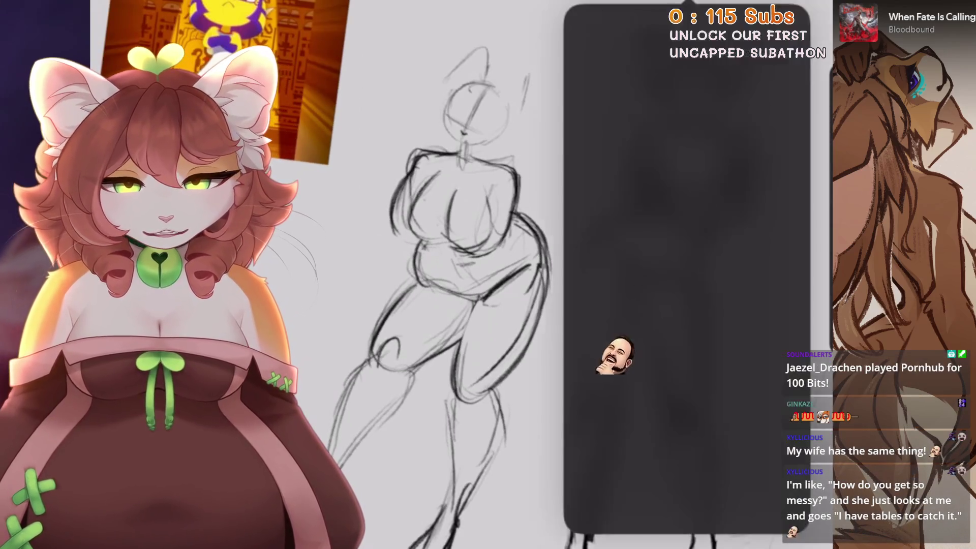
pyautogui.scroll(-3, 554, 340)
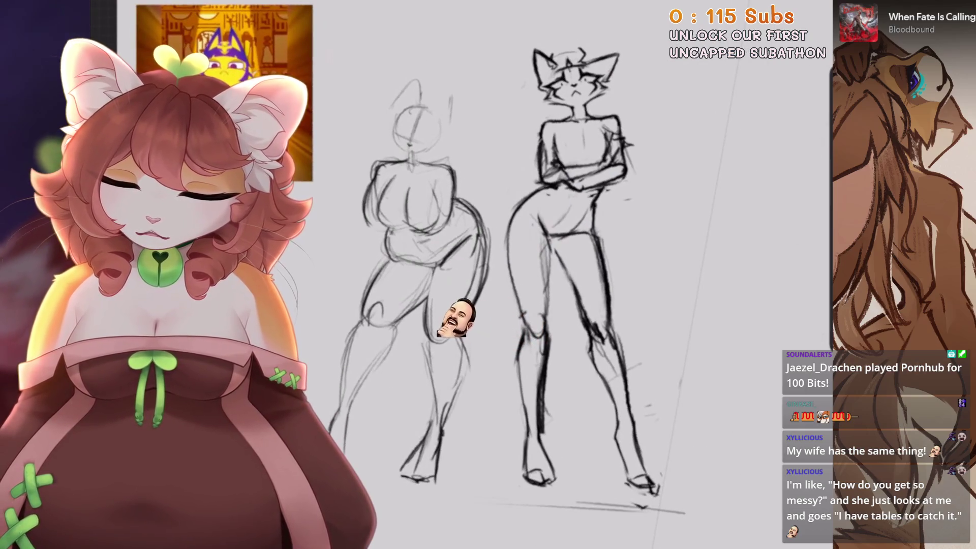
pyautogui.scroll(2, 432, 372)
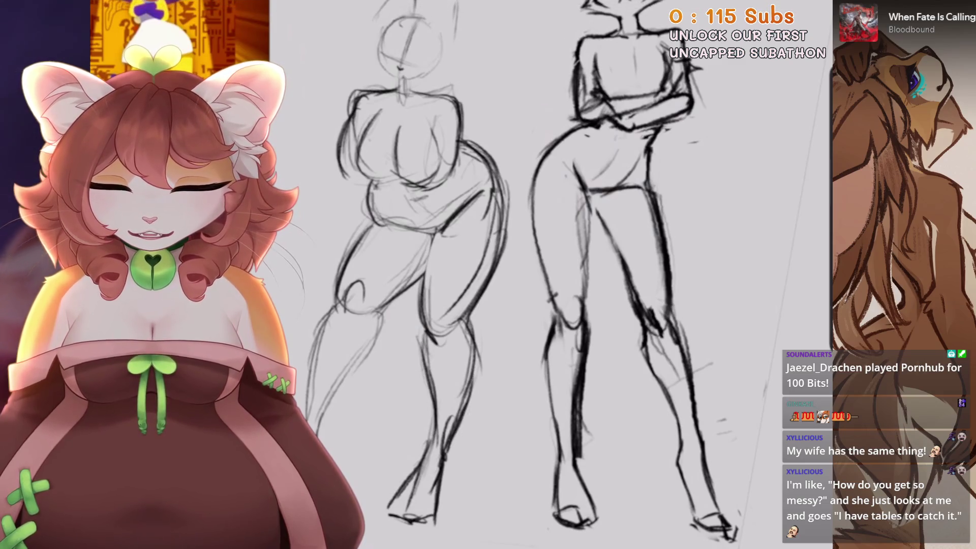
pyautogui.scroll(2, 549, 275)
pyautogui.scroll(-2, 549, 275)
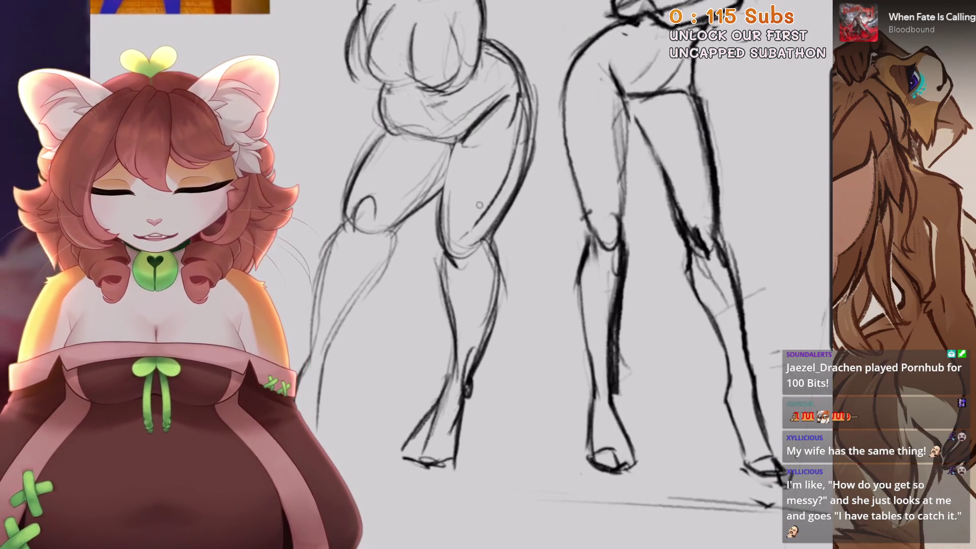
pyautogui.scroll(1, 549, 275)
pyautogui.scroll(3, 549, 274)
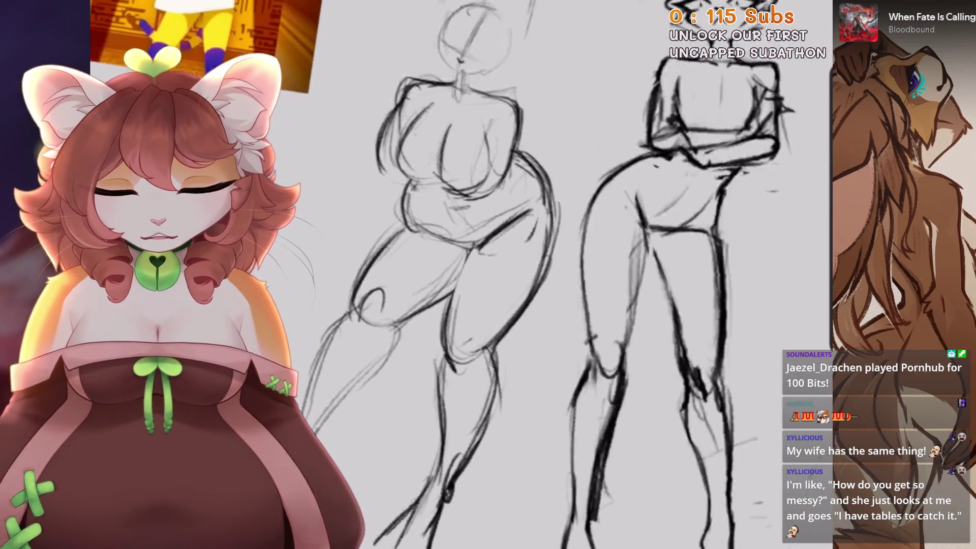
pyautogui.scroll(3, 549, 275)
pyautogui.scroll(2, 549, 274)
pyautogui.moveTo(559, 226); pyautogui.dragTo(569, 320)
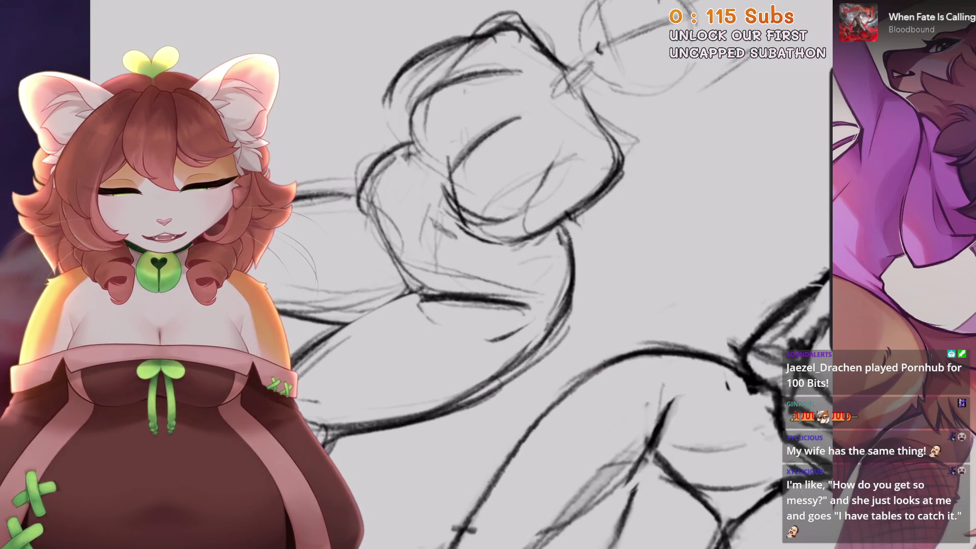
pyautogui.moveTo(569, 211); pyautogui.dragTo(559, 272)
pyautogui.scroll(2, 549, 274)
pyautogui.moveTo(478, 206)
pyautogui.mouseDown()
pyautogui.moveTo(427, 270)
pyautogui.moveTo(508, 351)
pyautogui.mouseUp()
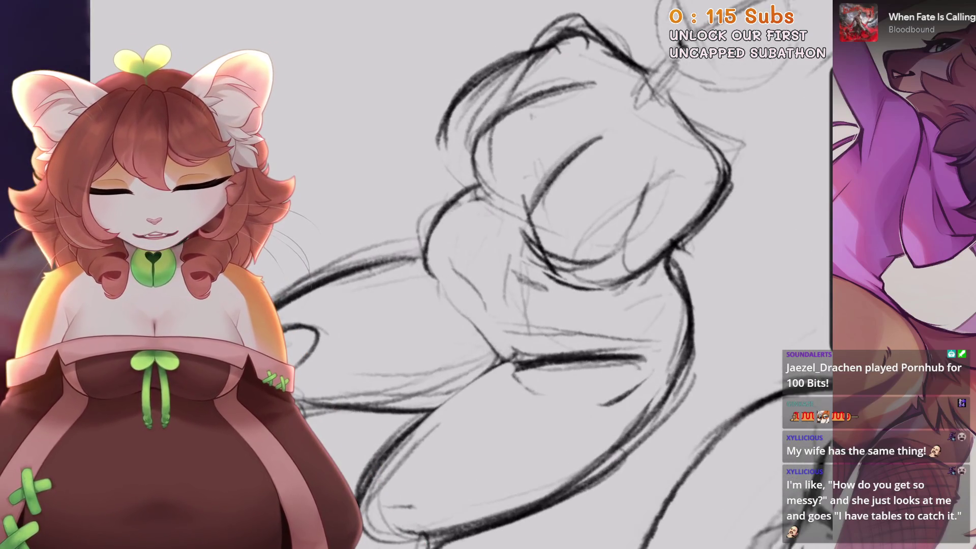
# Darken the waist and hip outline, replacing the weak right-hip stroke with a darker one.
pyautogui.scroll(-3, 549, 274)
pyautogui.moveTo(404, 191)
pyautogui.mouseDown()
pyautogui.moveTo(409, 277)
pyautogui.moveTo(551, 305)
pyautogui.mouseUp()
pyautogui.moveTo(595, 214); pyautogui.dragTo(518, 298)
pyautogui.scroll(-1, 549, 274)
pyautogui.moveTo(585, 183)
pyautogui.mouseDown()
pyautogui.moveTo(508, 269)
pyautogui.moveTo(515, 280)
pyautogui.mouseUp()
pyautogui.hotkey('ctrl', 'z')
pyautogui.moveTo(595, 200); pyautogui.dragTo(518, 298)
pyautogui.moveTo(569, 254); pyautogui.dragTo(536, 289)
pyautogui.scroll(-1, 509, 275)
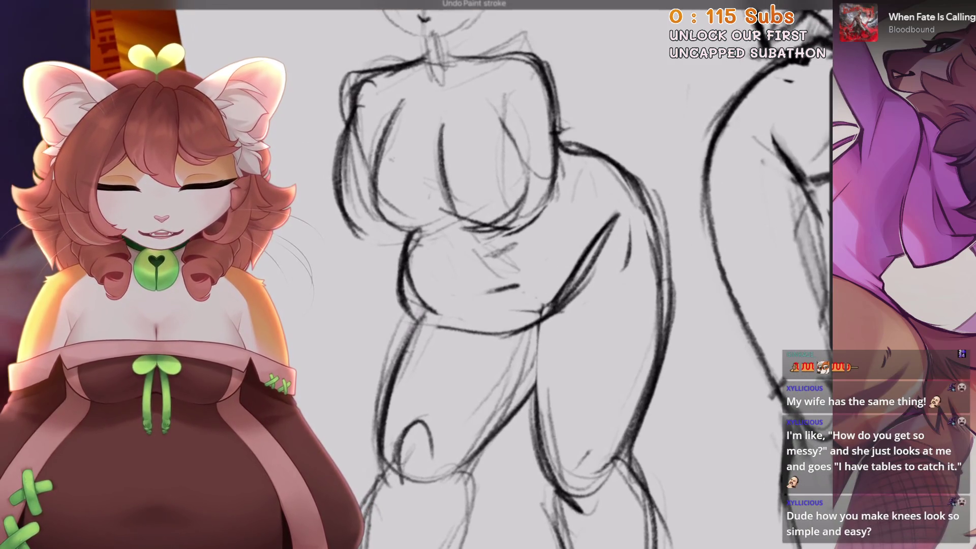
pyautogui.scroll(3, 508, 275)
pyautogui.scroll(2, 508, 274)
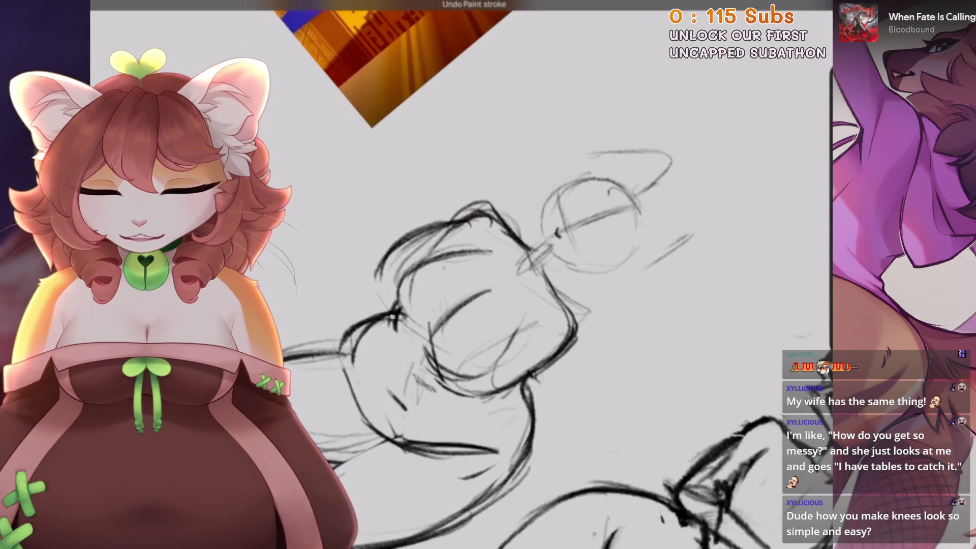
pyautogui.scroll(-1, 508, 274)
pyautogui.scroll(-2, 508, 275)
pyautogui.scroll(2, 508, 274)
# Lasso the curvy figure's head and chest and resize them uniformly.
pyautogui.press('s')
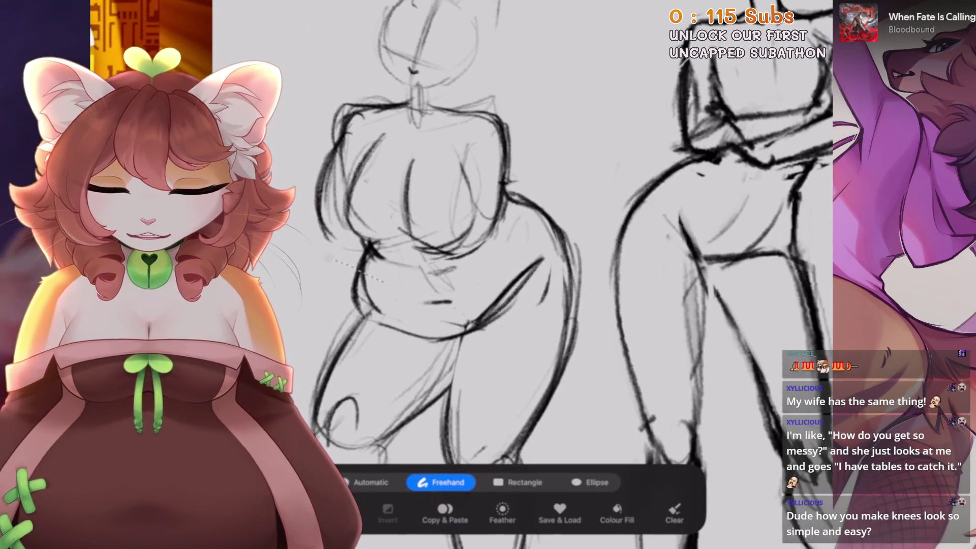
pyautogui.scroll(1, 508, 274)
pyautogui.press('v')
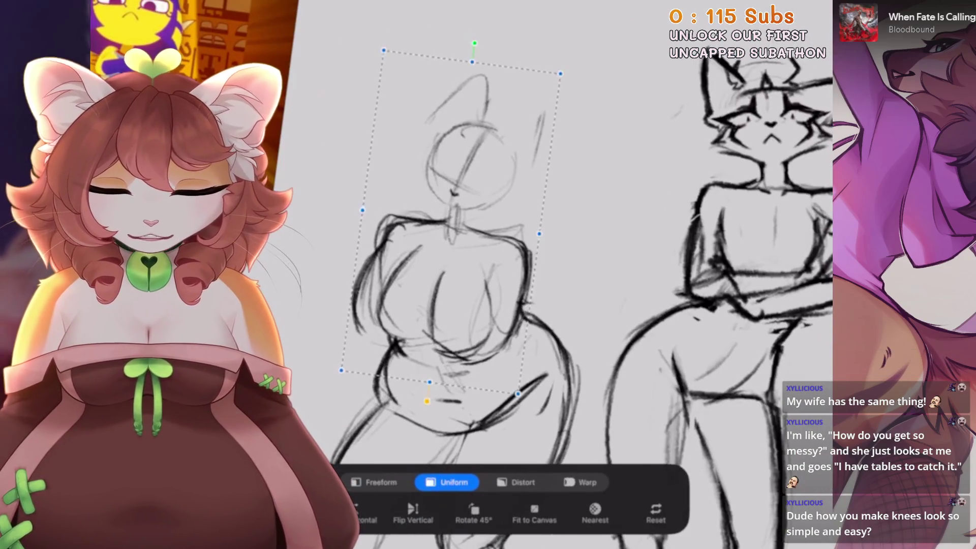
pyautogui.scroll(-1, 559, 254)
pyautogui.press('v')
pyautogui.scroll(2, 508, 274)
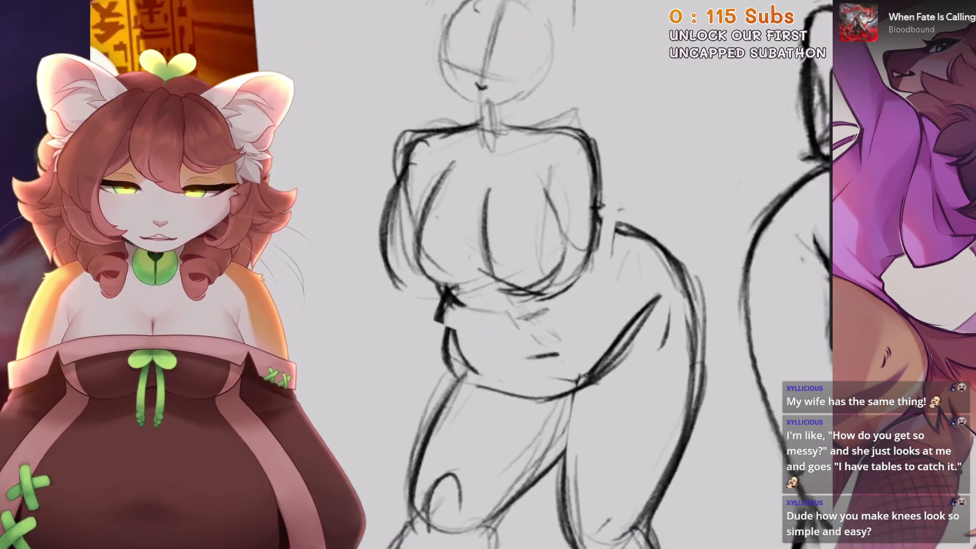
pyautogui.scroll(-1, 508, 275)
# Add a small stroke to the curvy figure's belly.
pyautogui.moveTo(468, 257); pyautogui.dragTo(475, 356)
pyautogui.scroll(1, 508, 274)
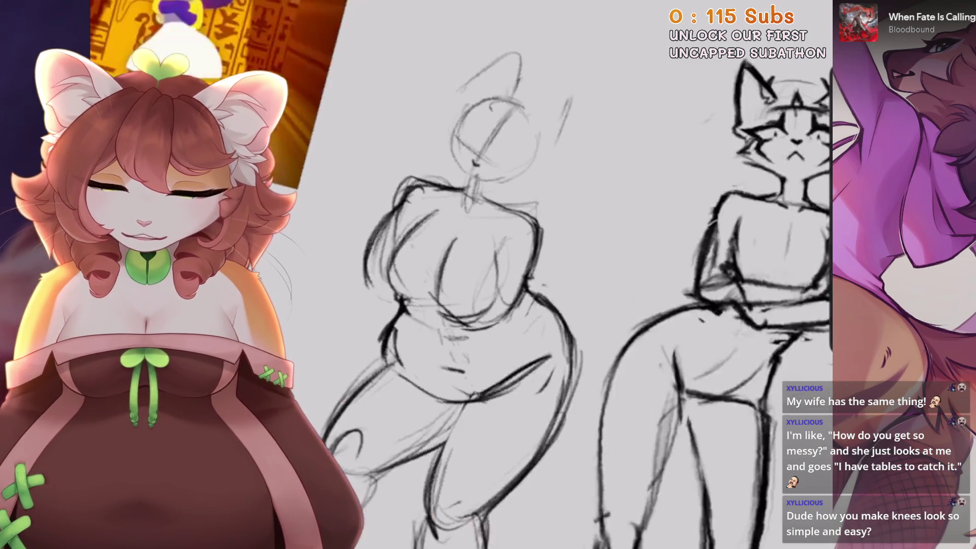
pyautogui.scroll(-3, 508, 274)
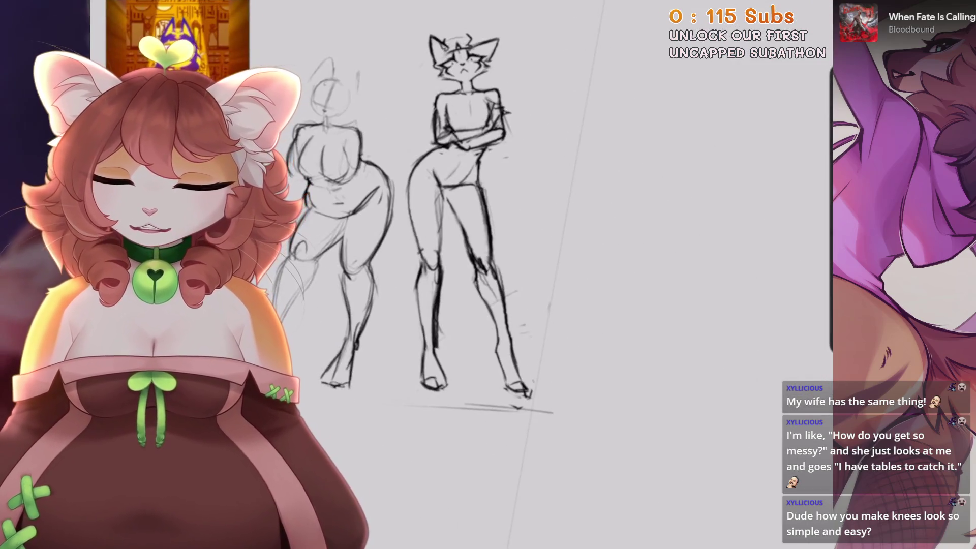
# Return to the full upright view of both figures and undo the last paint stroke.
pyautogui.scroll(3, 508, 274)
pyautogui.scroll(1, 508, 275)
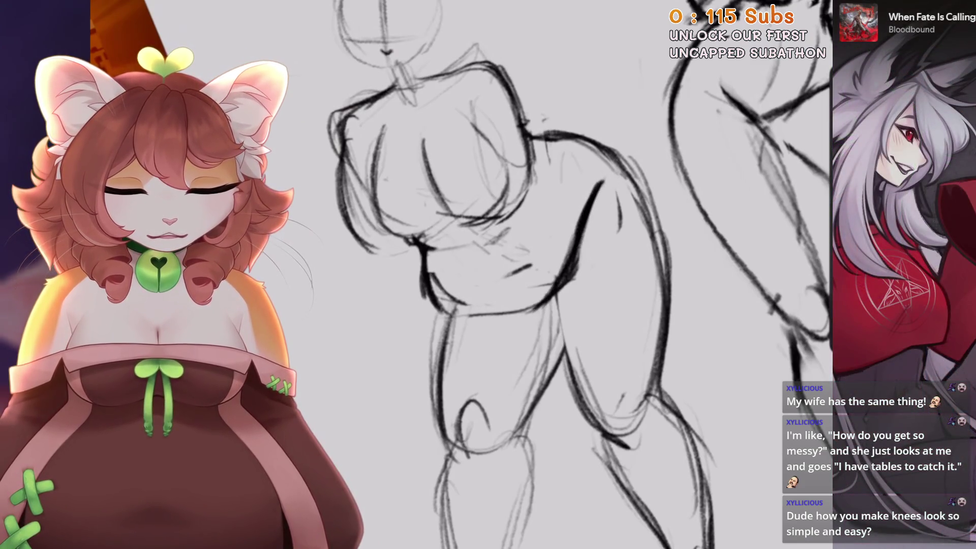
pyautogui.scroll(2, 509, 274)
pyautogui.scroll(2, 509, 274)
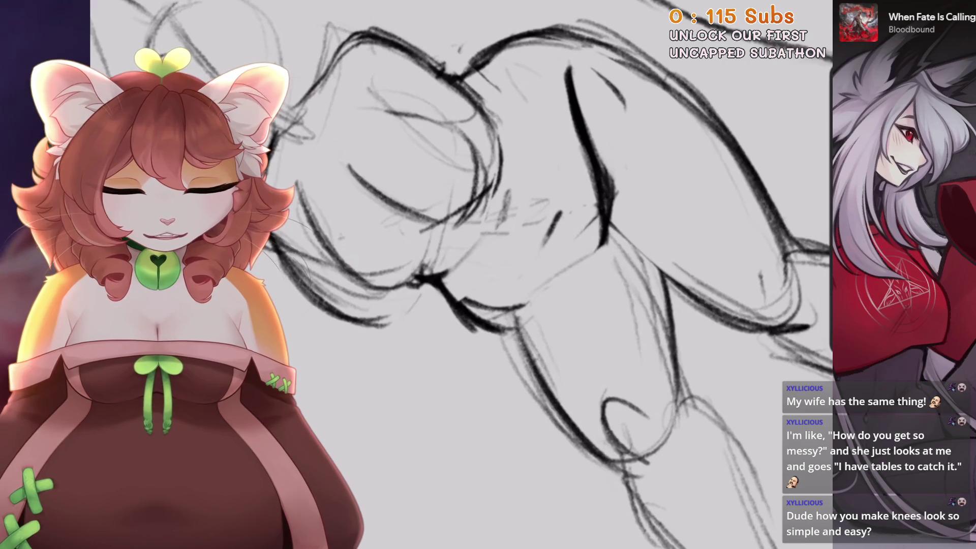
pyautogui.hotkey('ctrl', '0')
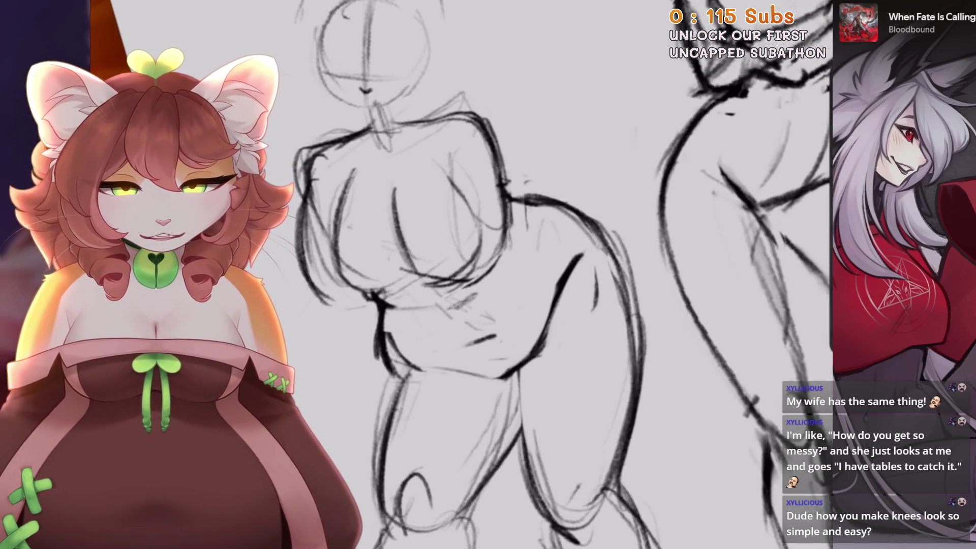
pyautogui.scroll(2, 508, 274)
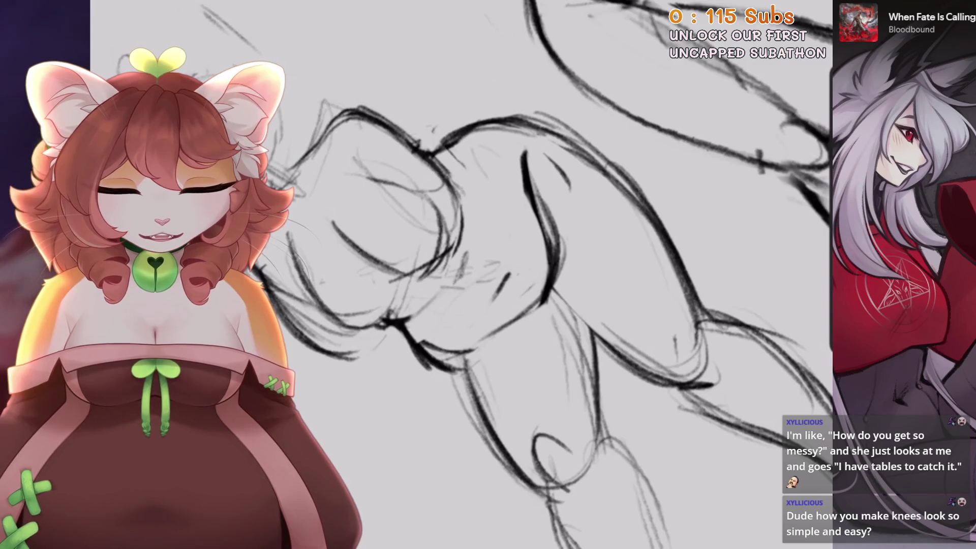
pyautogui.hotkey('ctrl', '0')
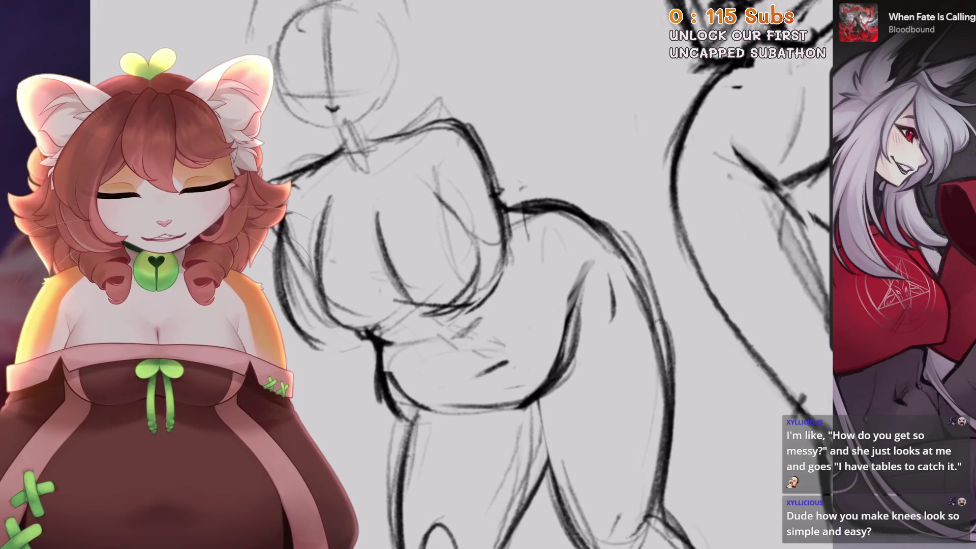
pyautogui.hotkey('ctrl', '0')
pyautogui.scroll(2, 544, 274)
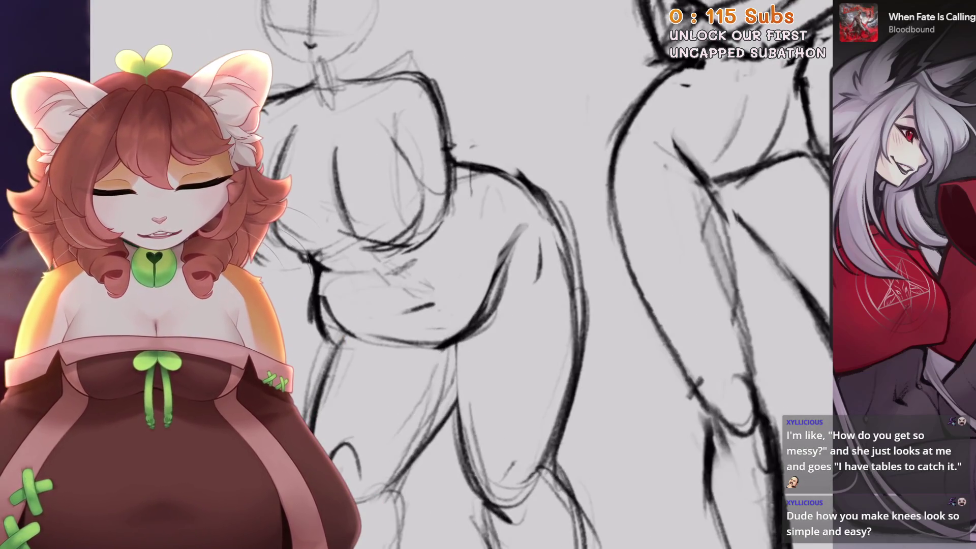
pyautogui.hotkey('ctrl', '0')
pyautogui.hotkey('ctrl', 'z')
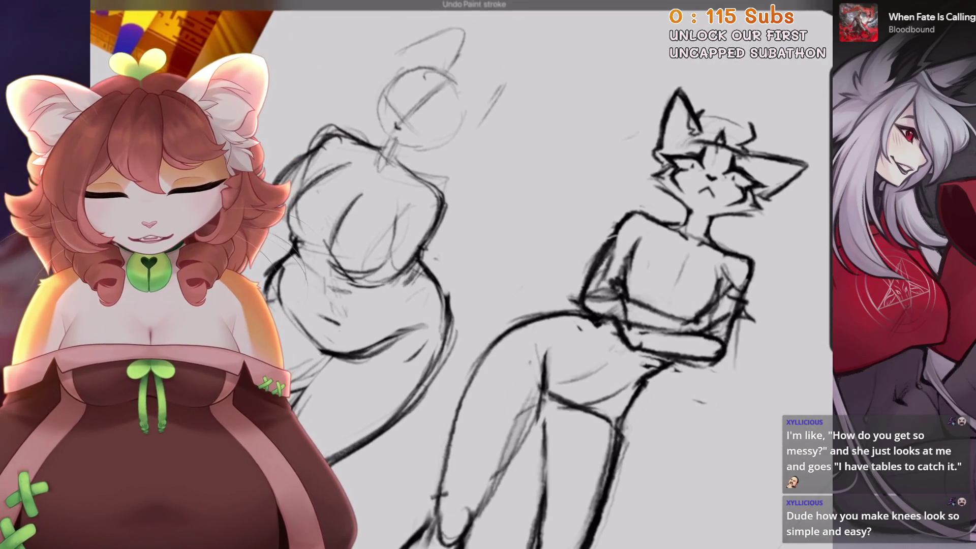
pyautogui.scroll(2, 543, 274)
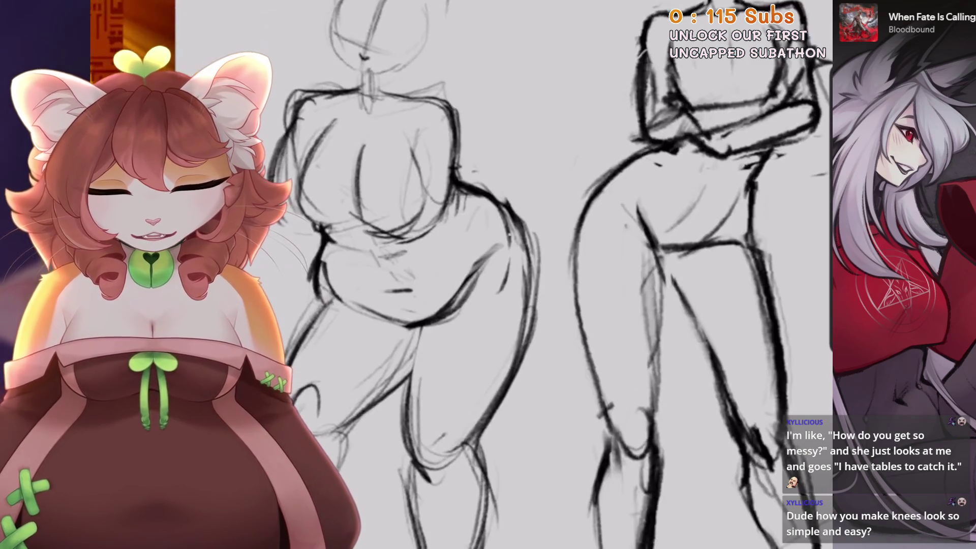
pyautogui.scroll(-1, 544, 274)
pyautogui.scroll(-2, 544, 274)
pyautogui.scroll(2, 544, 275)
pyautogui.scroll(2, 544, 274)
# Darken the curvy figure's thigh outline and add inner-thigh lines.
pyautogui.moveTo(528, 155); pyautogui.dragTo(508, 238)
pyautogui.moveTo(526, 132)
pyautogui.mouseDown()
pyautogui.moveTo(504, 250)
pyautogui.moveTo(472, 287)
pyautogui.mouseUp()
pyautogui.moveTo(440, 208); pyautogui.dragTo(404, 310)
pyautogui.moveTo(521, 225); pyautogui.dragTo(444, 318)
pyautogui.scroll(1, 544, 274)
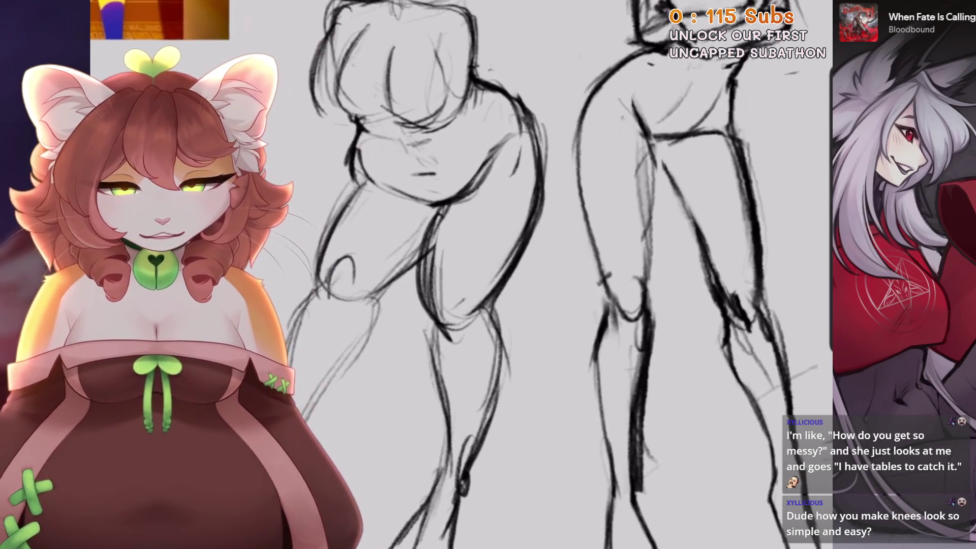
pyautogui.scroll(2, 451, 325)
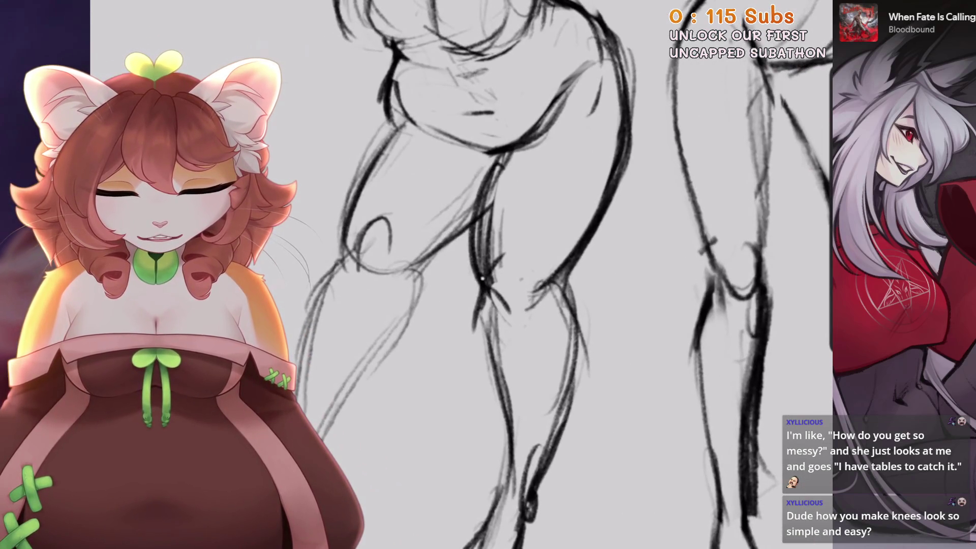
pyautogui.moveTo(482, 279); pyautogui.dragTo(475, 305)
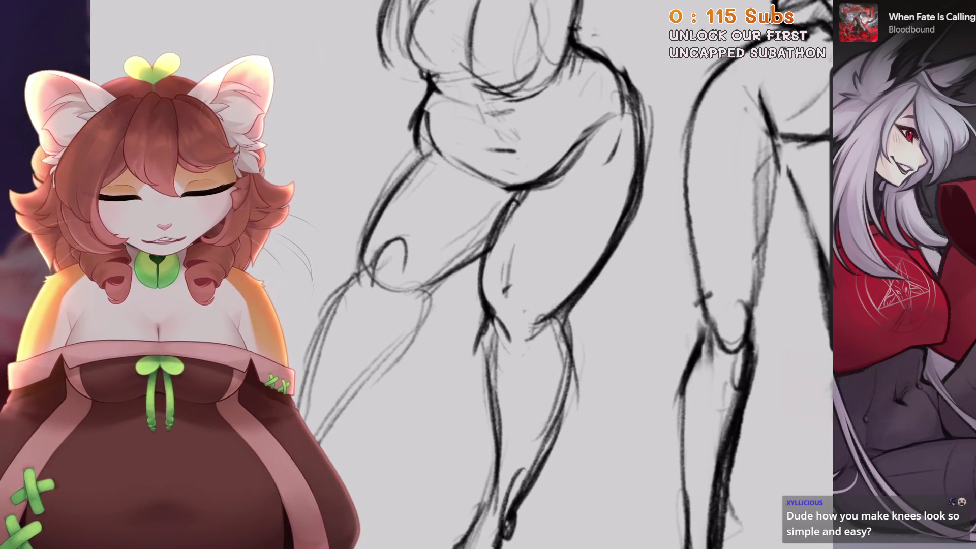
# Discard a trial left-thigh line and erase the left part of the knee loop.
pyautogui.scroll(-2, 508, 274)
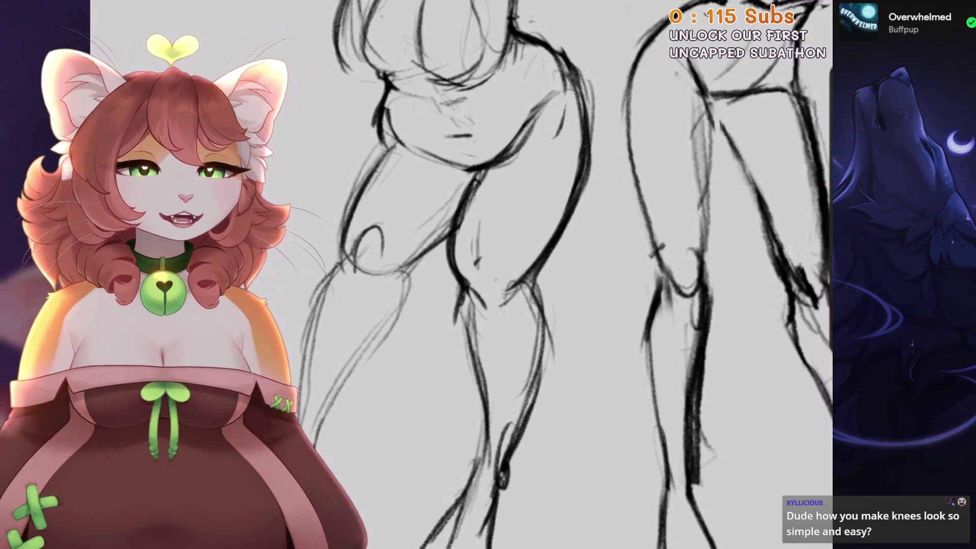
pyautogui.scroll(3, 560, 274)
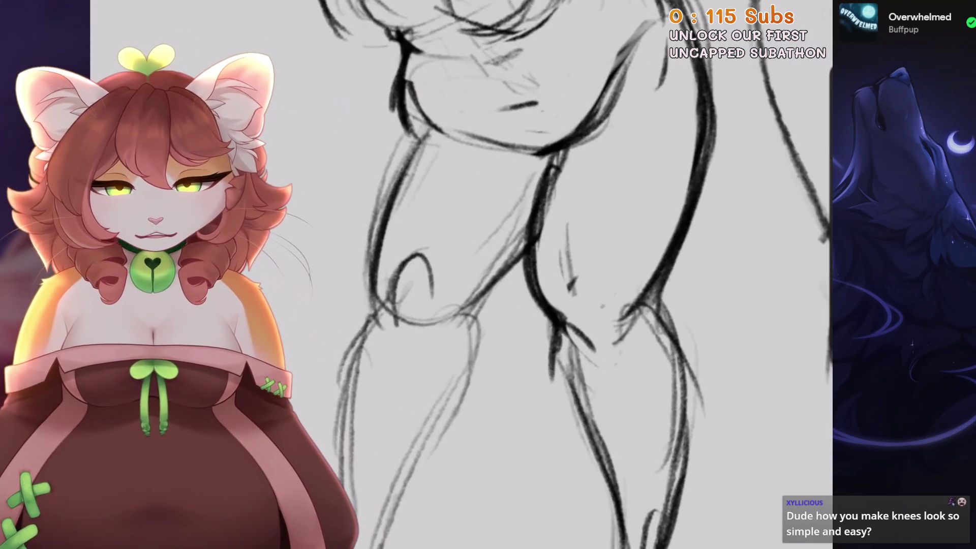
pyautogui.scroll(-1, 559, 275)
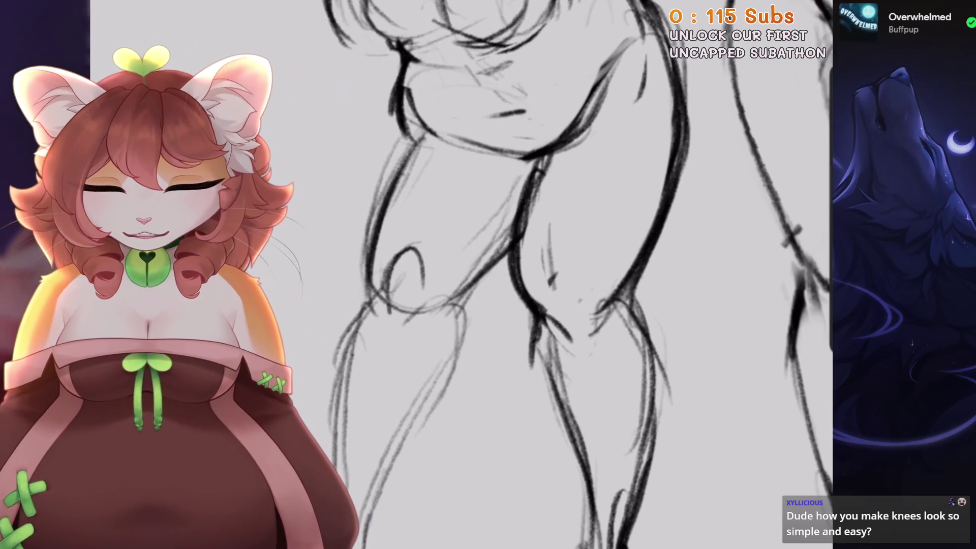
pyautogui.scroll(1, 559, 274)
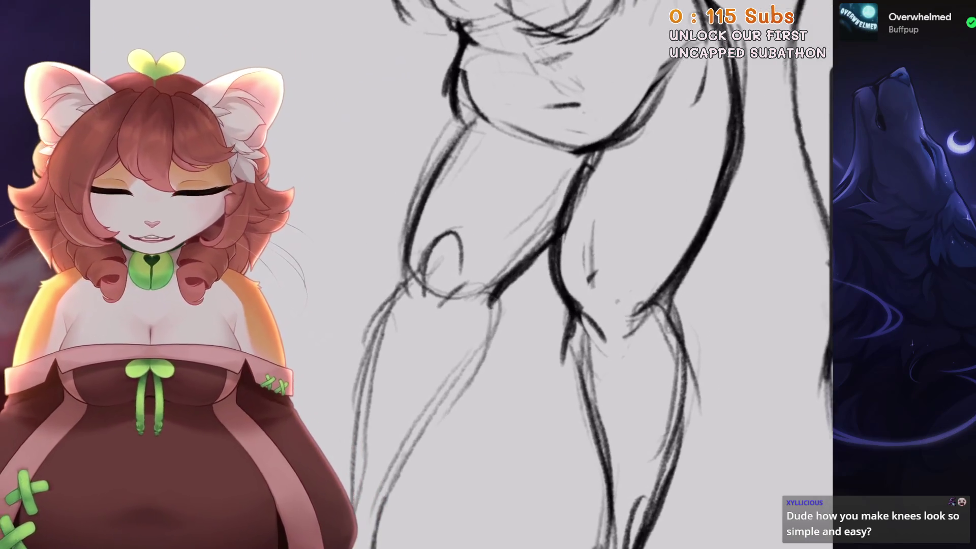
pyautogui.hscroll(-3, 559, 274)
pyautogui.moveTo(447, 275); pyautogui.dragTo(496, 140)
pyautogui.hotkey('ctrl', 'z')
pyautogui.hscroll(-2, 559, 275)
pyautogui.moveTo(480, 285); pyautogui.dragTo(479, 239)
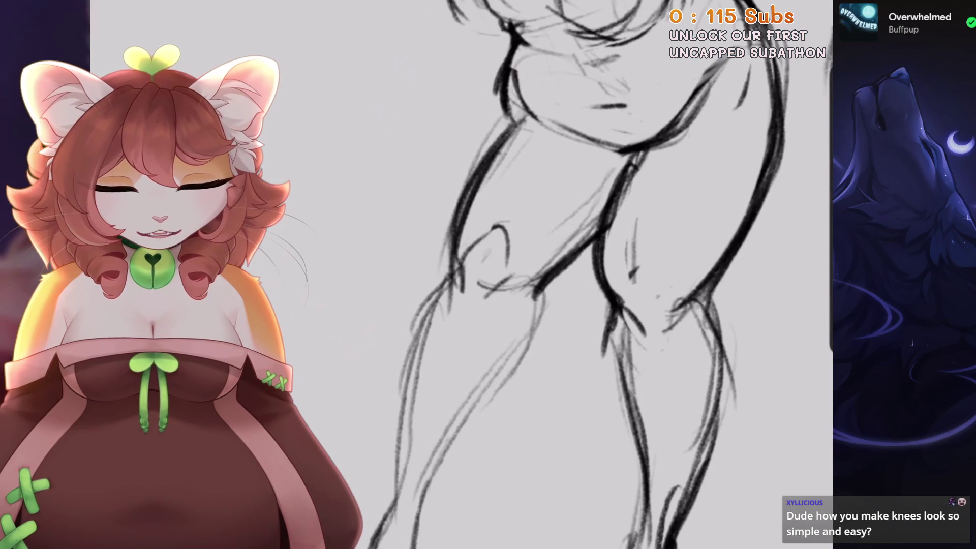
pyautogui.scroll(-5, 508, 275)
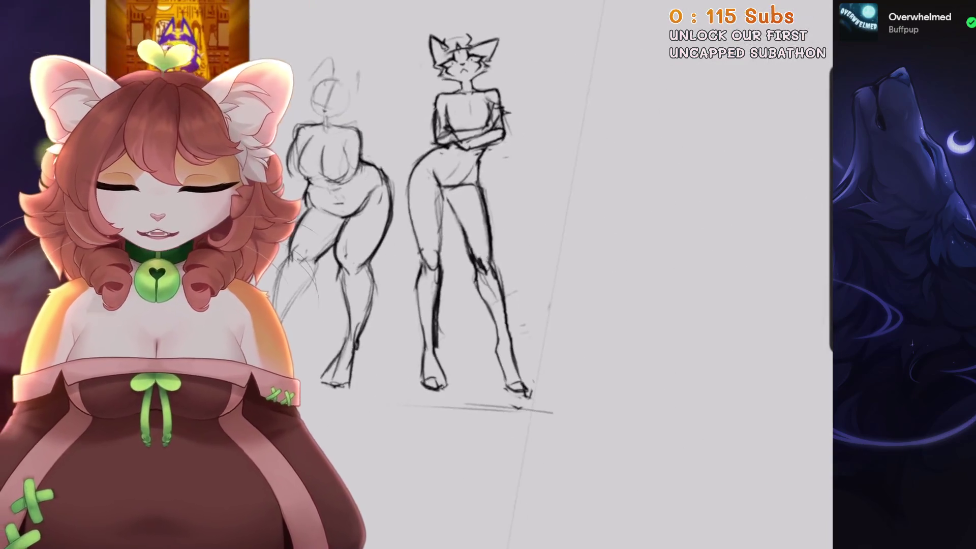
# Undo the last erase to restore the knee line.
pyautogui.scroll(5, 559, 274)
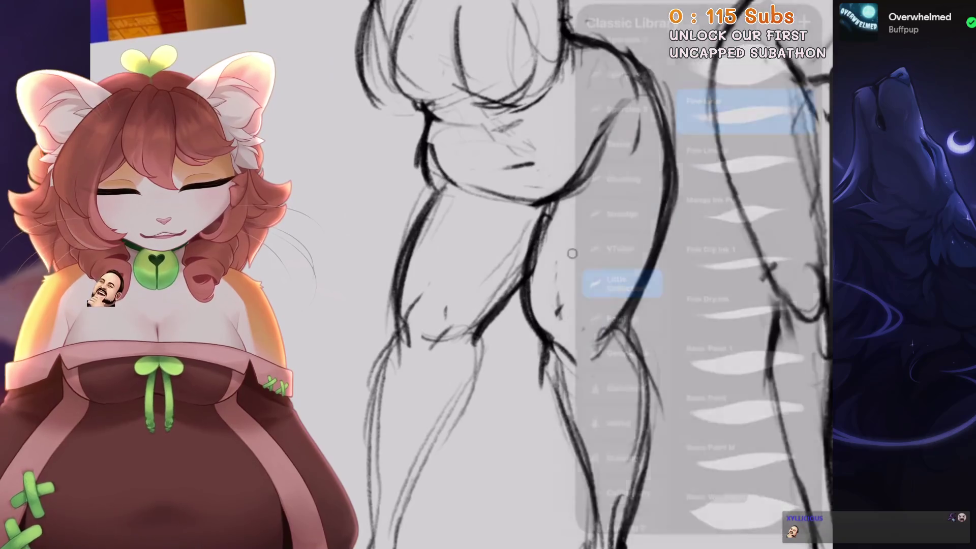
pyautogui.hotkey('ctrl', 'z')
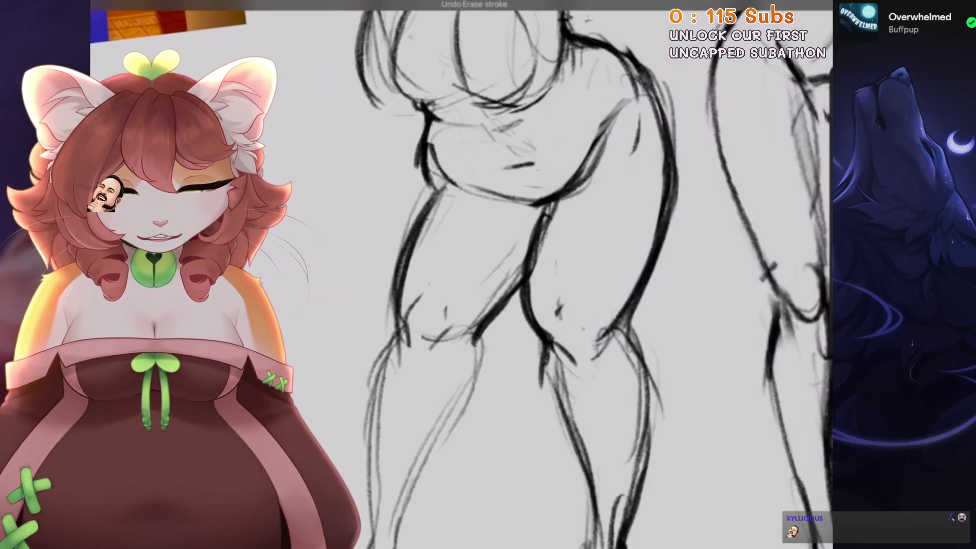
pyautogui.scroll(-5, 554, 215)
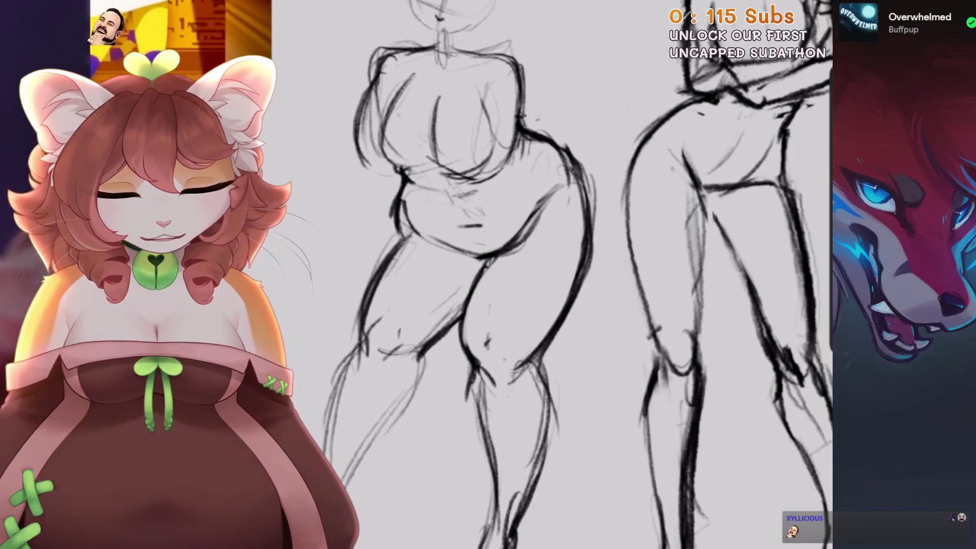
pyautogui.scroll(5, 574, 274)
pyautogui.scroll(5, 574, 274)
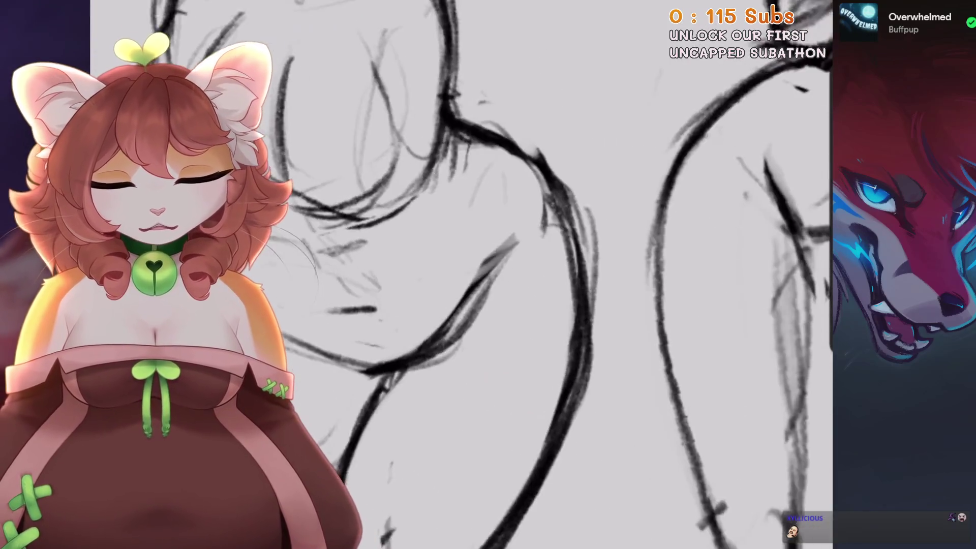
pyautogui.scroll(2, 574, 274)
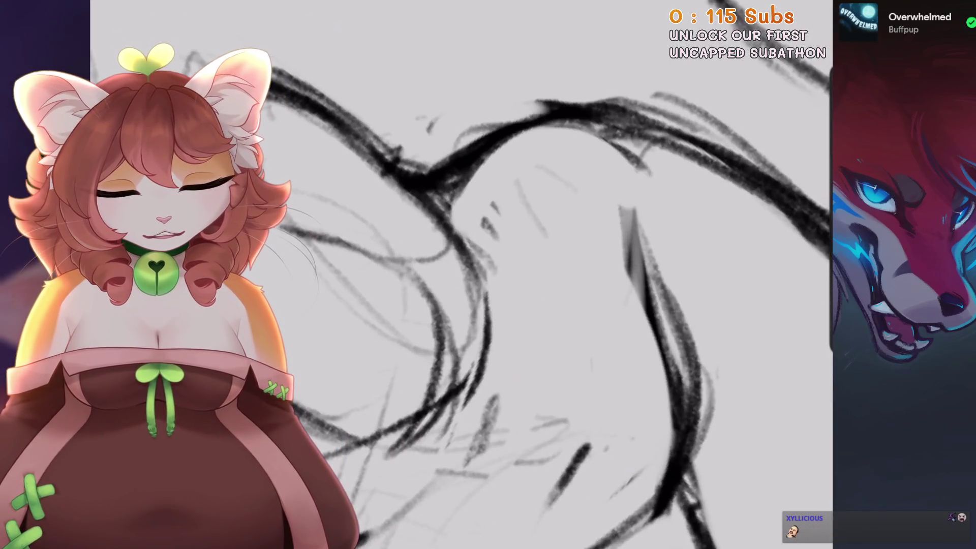
pyautogui.scroll(2, 574, 274)
pyautogui.scroll(-3, 534, 142)
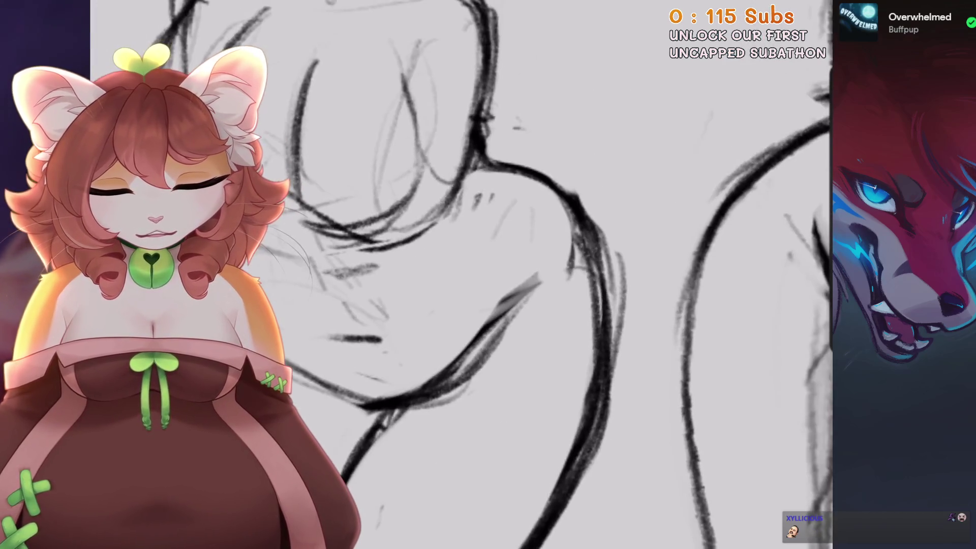
pyautogui.scroll(-1, 508, 275)
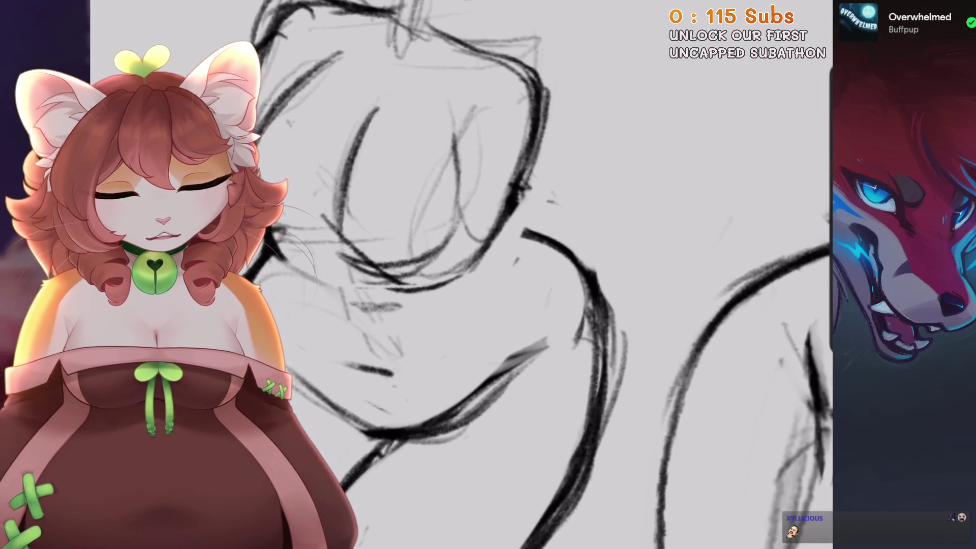
# Undo two recent strokes, then bring back the undone torso stroke.
pyautogui.hotkey('ctrl', 'z')
pyautogui.scroll(-2, 509, 274)
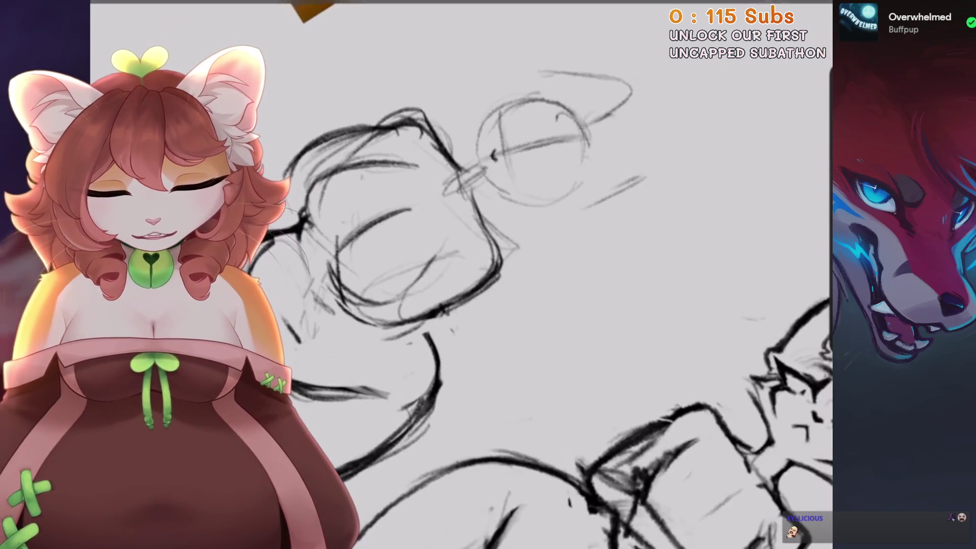
pyautogui.hotkey('ctrl', 'z')
pyautogui.scroll(2, 508, 274)
pyautogui.hotkey('ctrl', 'shift', 'z')
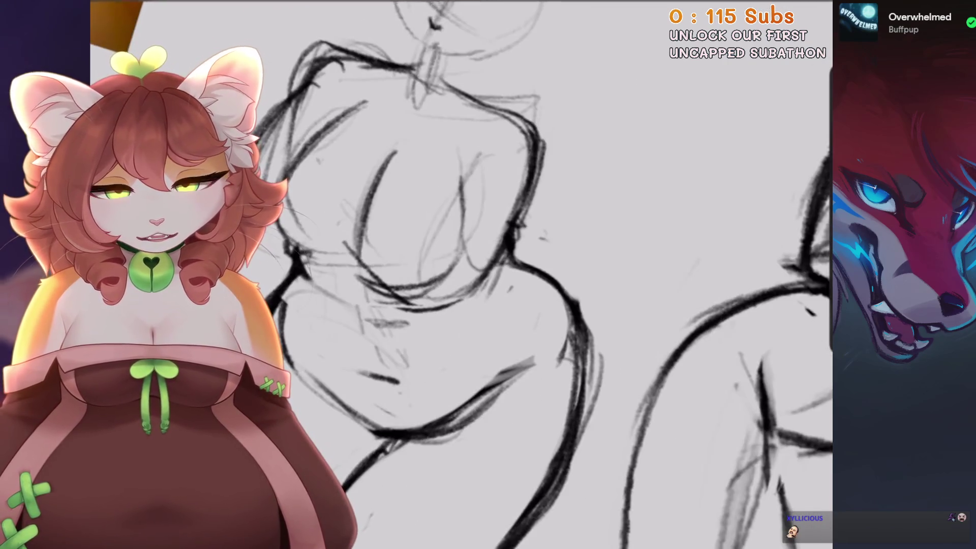
pyautogui.scroll(2, 509, 275)
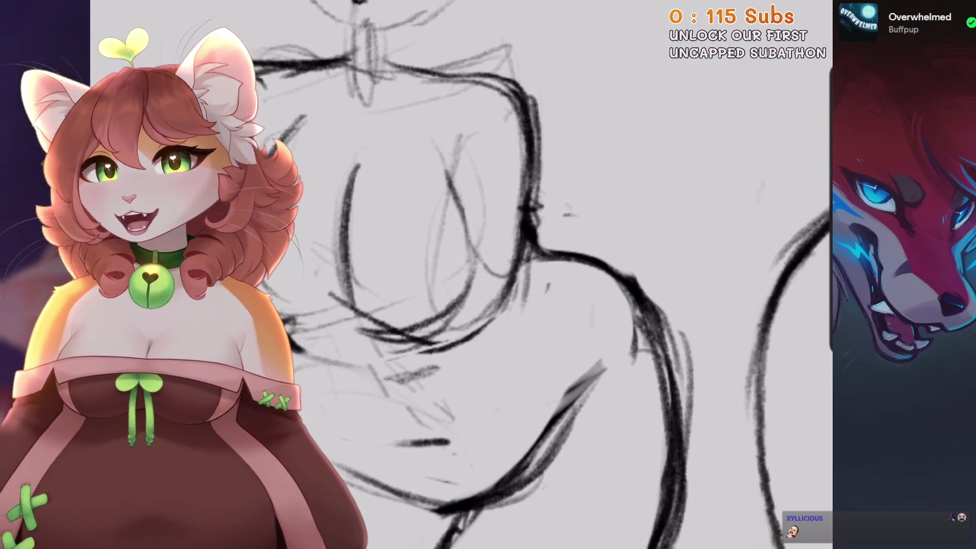
pyautogui.scroll(-5, 508, 275)
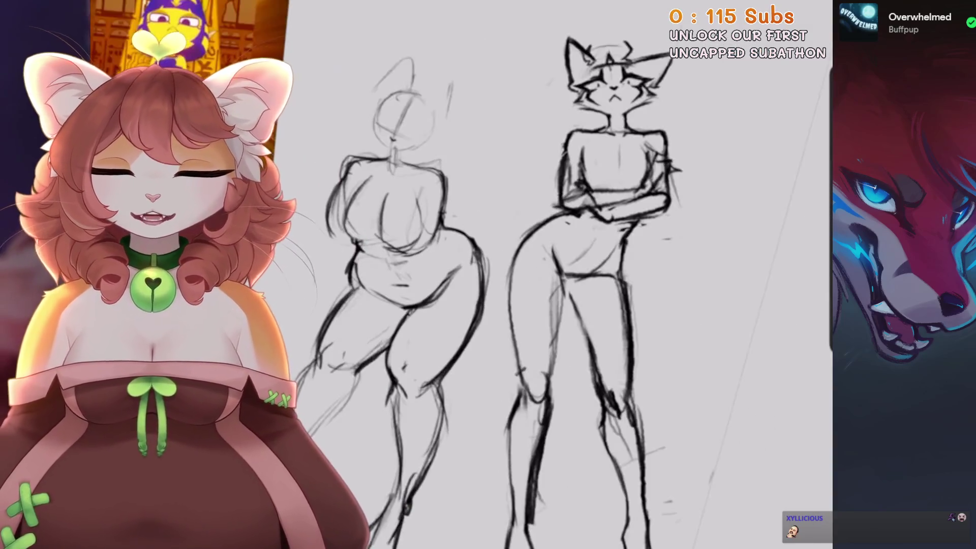
pyautogui.scroll(5, 413, 227)
# Draw a curve under the left chest, removing the trial mark near the neck.
pyautogui.moveTo(516, 277); pyautogui.dragTo(396, 308)
pyautogui.hotkey('ctrl', 'z')
pyautogui.moveTo(503, 201)
pyautogui.mouseDown()
pyautogui.moveTo(557, 213)
pyautogui.moveTo(512, 217)
pyautogui.mouseUp()
pyautogui.hotkey('ctrl', 'z')
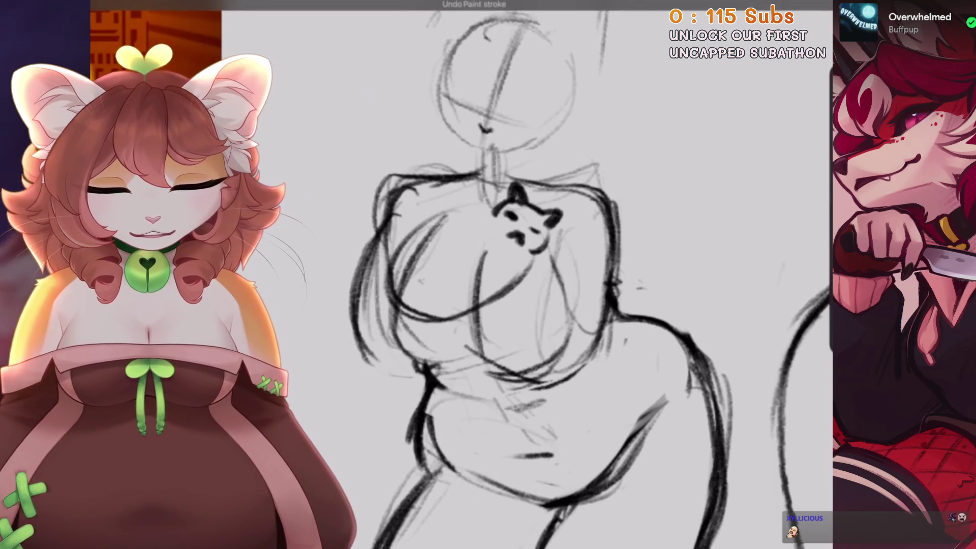
# Add a small curve and paw arcs to the cat doodle, redoing a misplaced paw.
pyautogui.moveTo(508, 286); pyautogui.dragTo(516, 283)
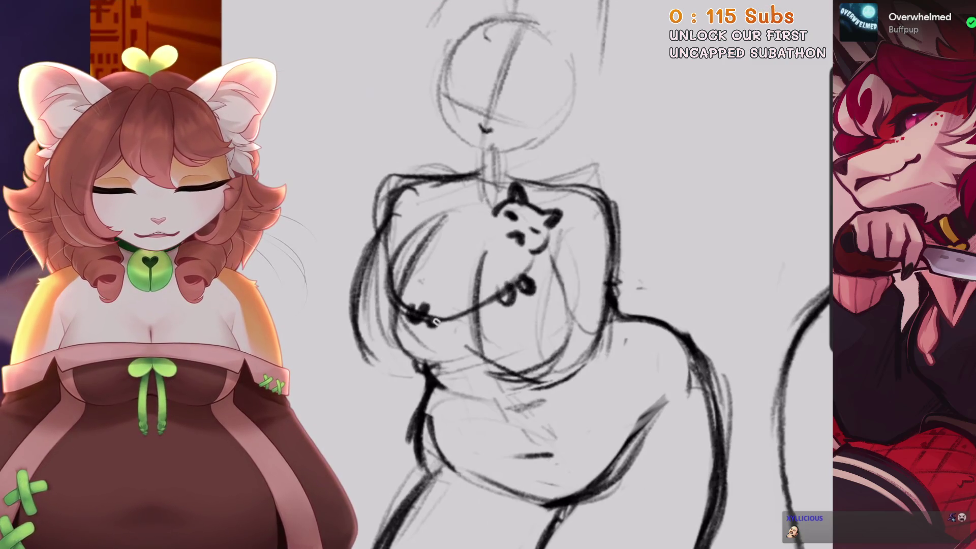
pyautogui.moveTo(406, 244); pyautogui.dragTo(509, 211)
pyautogui.moveTo(529, 255); pyautogui.dragTo(549, 231)
pyautogui.hotkey('ctrl', 'z')
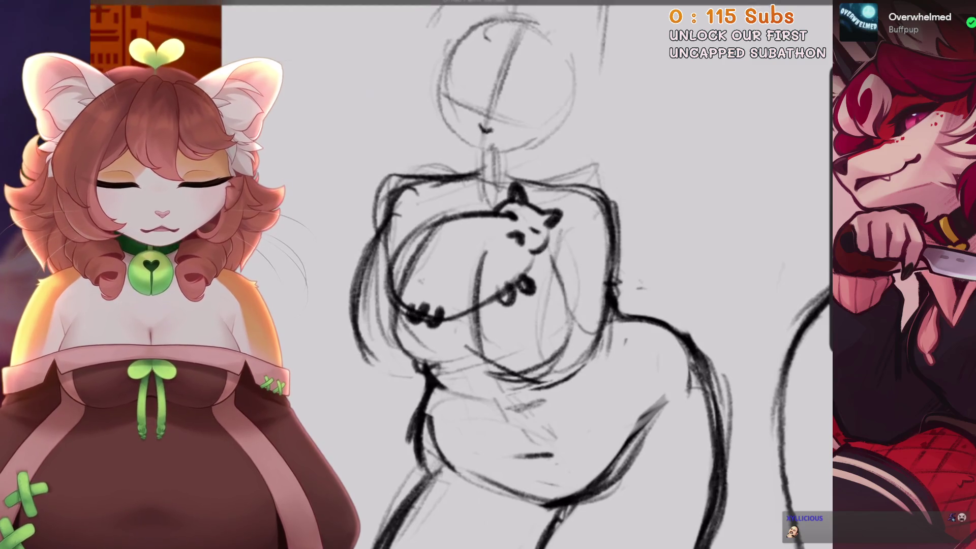
pyautogui.hotkey('ctrl', 'z')
pyautogui.moveTo(401, 244); pyautogui.dragTo(504, 208)
pyautogui.moveTo(559, 274); pyautogui.dragTo(630, 289)
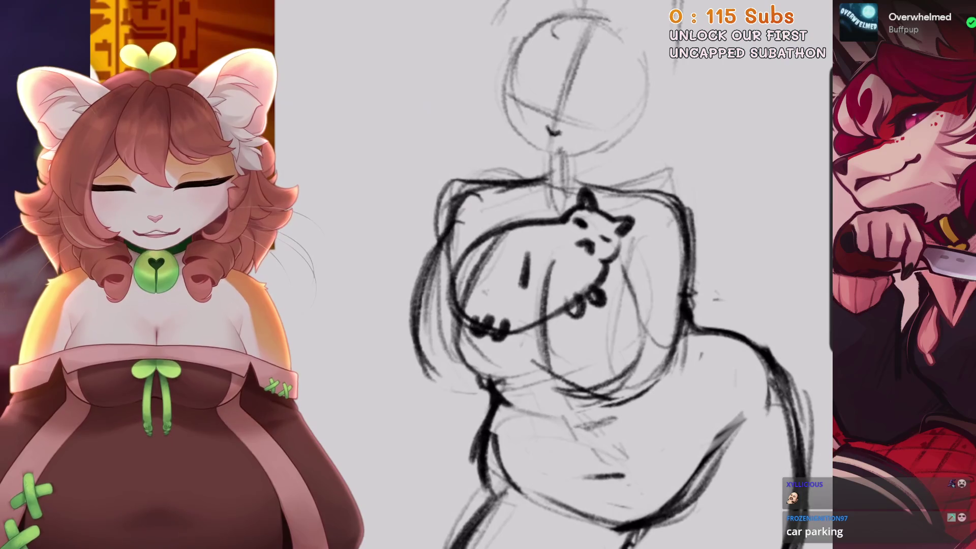
# Try a letter P, then a bold bag-shaped loop with a tuft over the chest.
pyautogui.moveTo(524, 257); pyautogui.dragTo(532, 275)
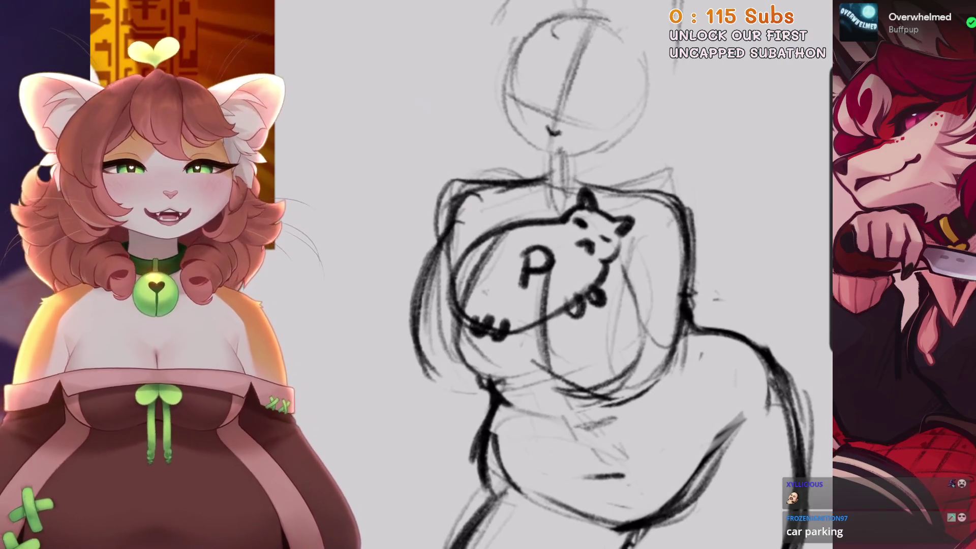
pyautogui.scroll(-1, 609, 274)
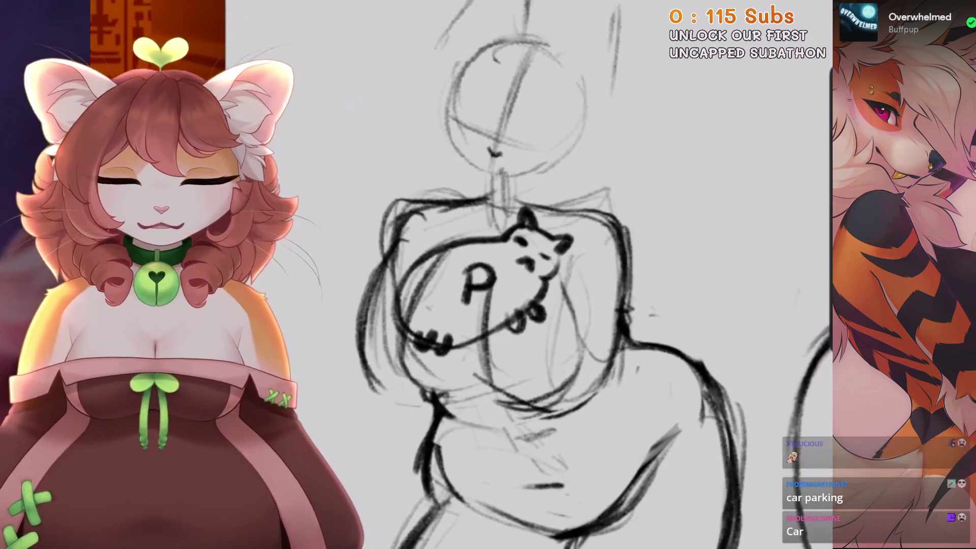
pyautogui.moveTo(539, 224)
pyautogui.mouseDown()
pyautogui.moveTo(529, 234)
pyautogui.moveTo(549, 300)
pyautogui.moveTo(508, 346)
pyautogui.moveTo(539, 305)
pyautogui.mouseUp()
pyautogui.moveTo(449, 239)
pyautogui.mouseDown()
pyautogui.moveTo(549, 186)
pyautogui.moveTo(630, 209)
pyautogui.moveTo(503, 323)
pyautogui.moveTo(458, 338)
pyautogui.mouseUp()
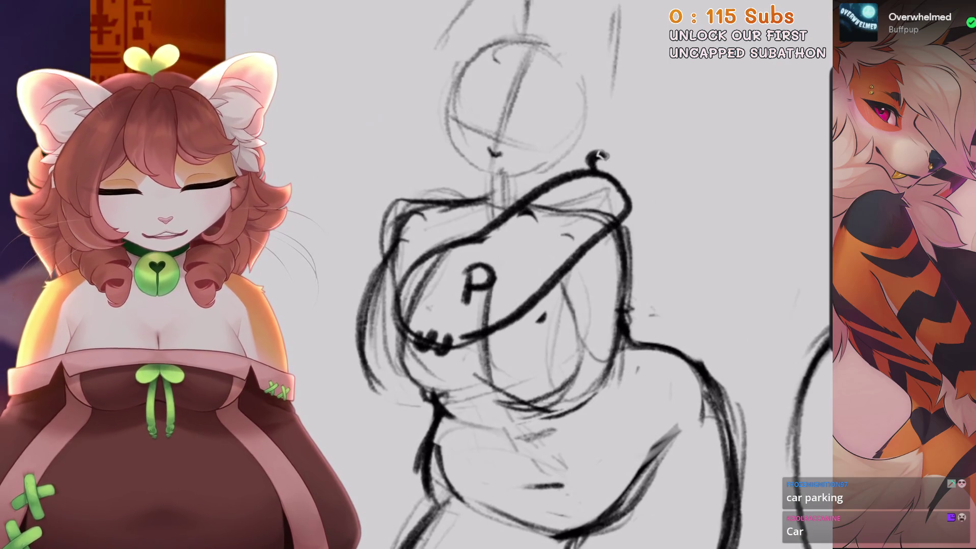
pyautogui.moveTo(605, 153)
pyautogui.mouseDown()
pyautogui.moveTo(616, 139)
pyautogui.moveTo(638, 183)
pyautogui.moveTo(624, 189)
pyautogui.moveTo(616, 172)
pyautogui.mouseUp()
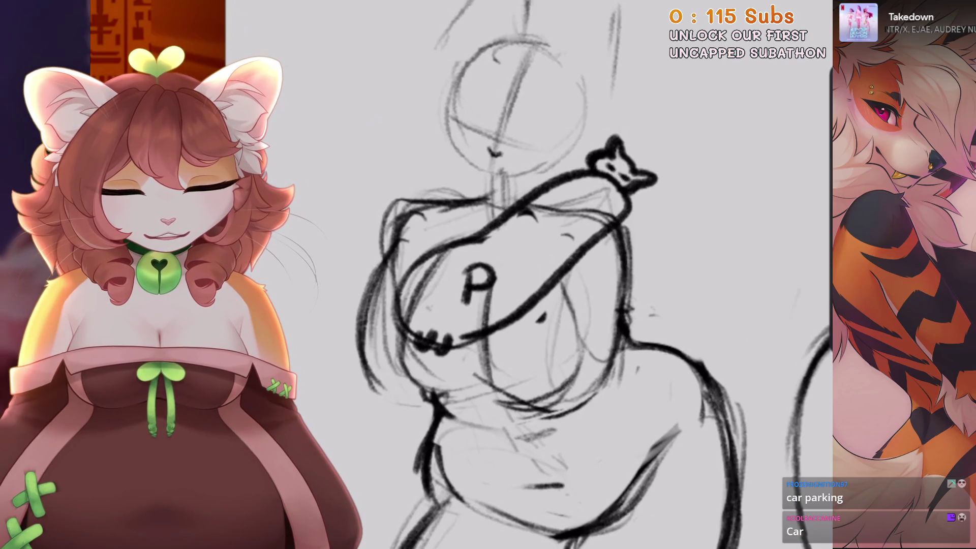
pyautogui.moveTo(644, 211)
pyautogui.mouseDown()
pyautogui.moveTo(618, 247)
pyautogui.moveTo(584, 265)
pyautogui.mouseUp()
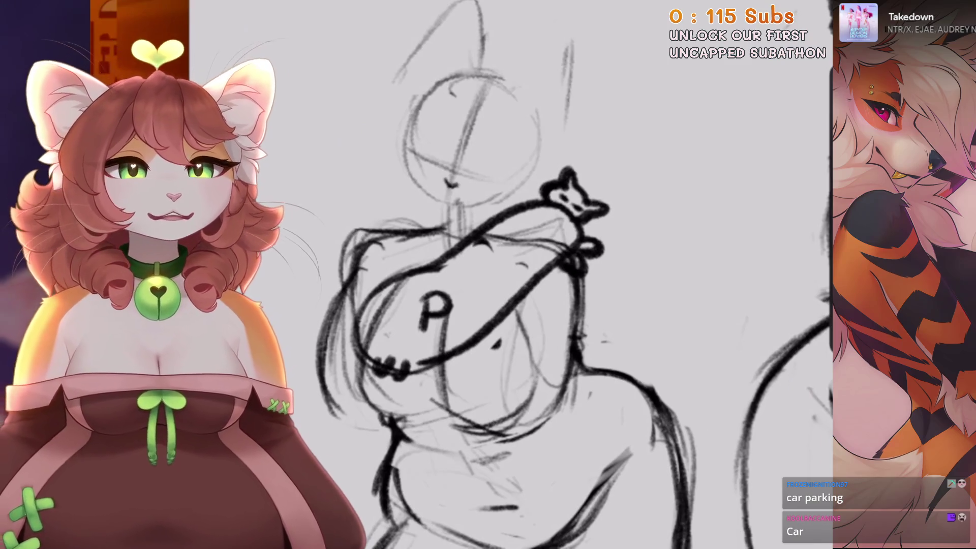
# Undo the P, dots and bag outline, restoring the small cat doodle.
pyautogui.hscroll(-2, 574, 275)
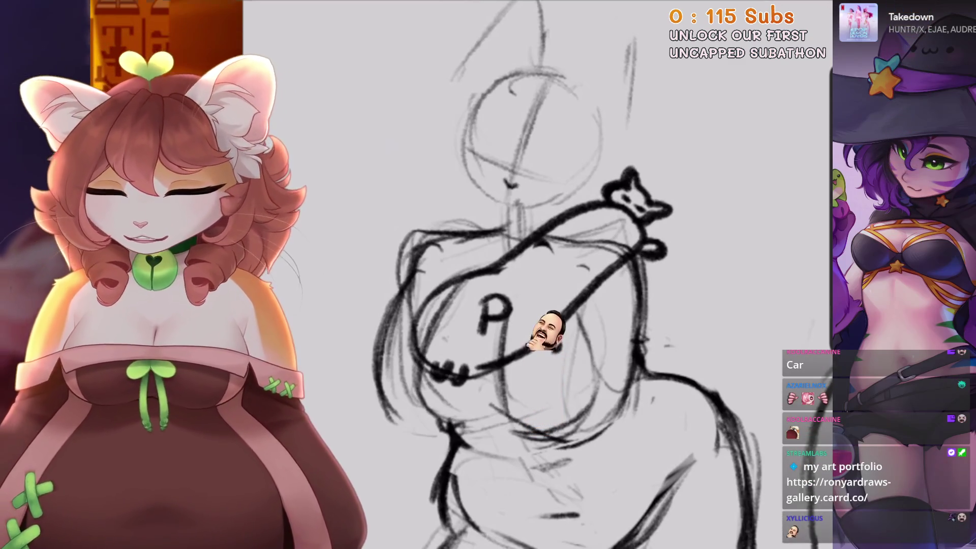
pyautogui.hotkey('ctrl', 'z')
pyautogui.hotkey('ctrl', 'z')
pyautogui.hotkey('ctrl', 'z')
pyautogui.hotkey('ctrl', 'z')
pyautogui.hotkey('ctrl', 'z')
pyautogui.hotkey('ctrl', 'z')
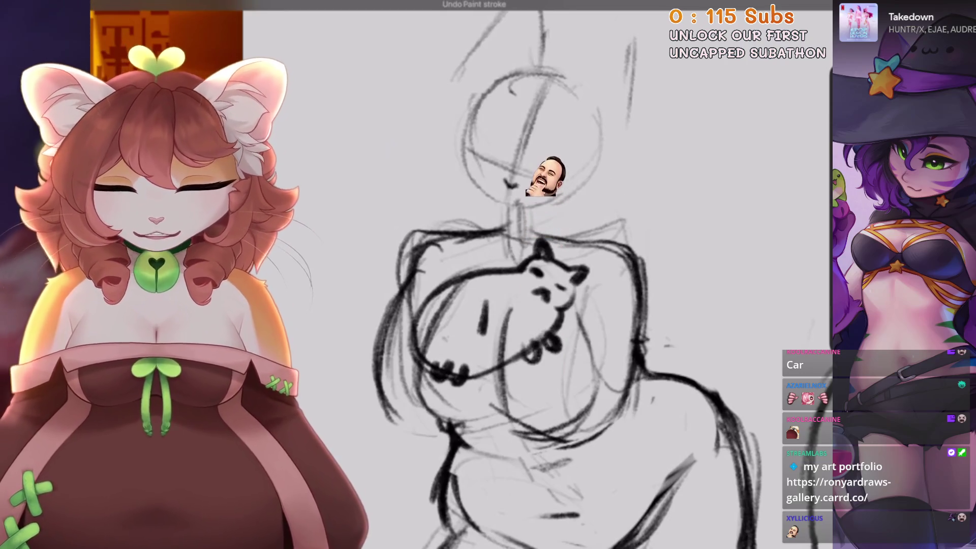
pyautogui.hotkey('ctrl', 'z')
pyautogui.hotkey('ctrl', 'z')
pyautogui.hotkey('ctrl', 'z')
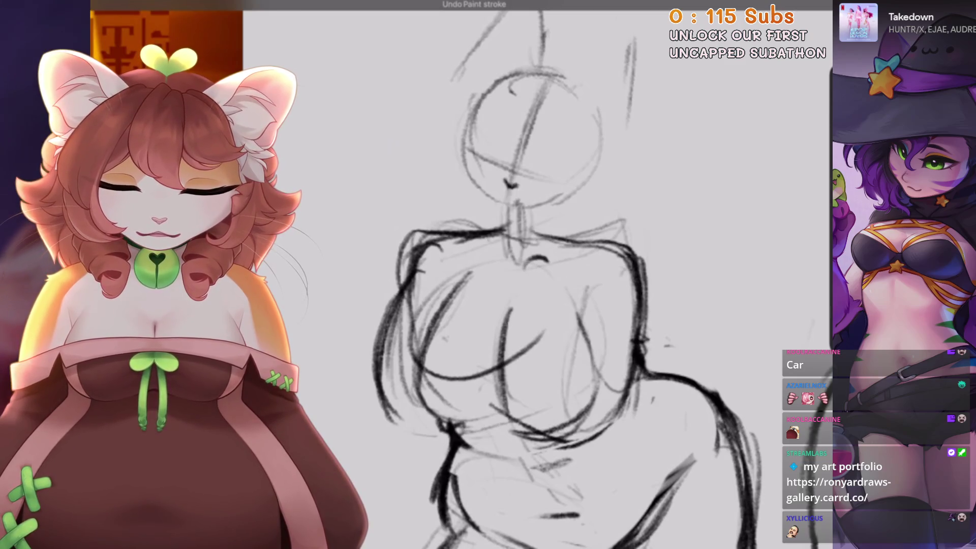
# Zoom in on the torso, erase strokes along its left edge, then restore them.
pyautogui.moveTo(448, 300); pyautogui.dragTo(490, 249)
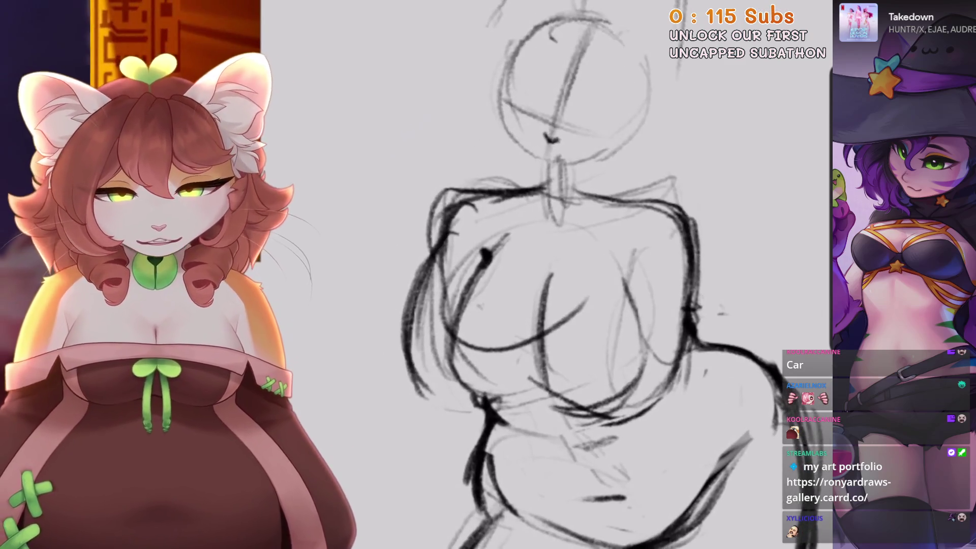
pyautogui.scroll(-5, 470, 312)
pyautogui.scroll(5, 478, 275)
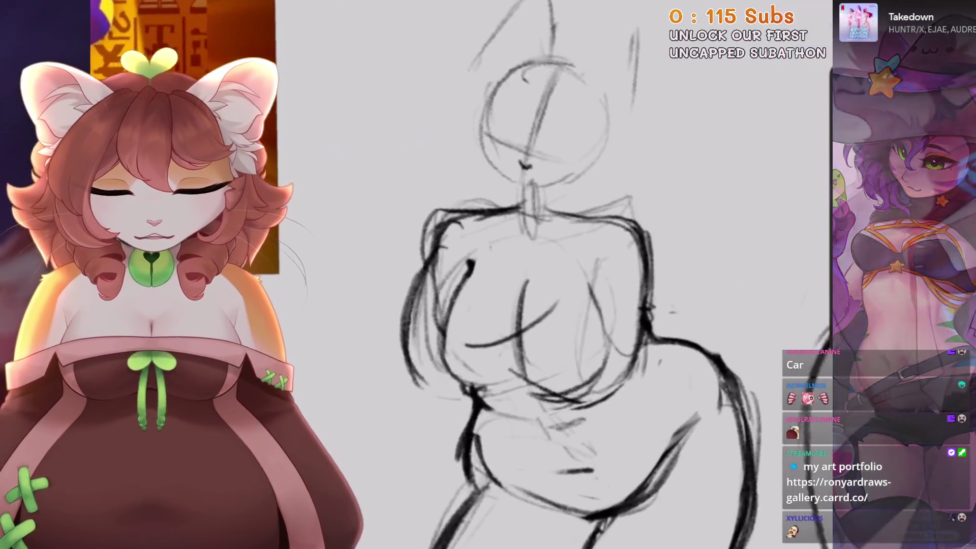
pyautogui.moveTo(476, 262); pyautogui.dragTo(445, 355)
pyautogui.hotkey('ctrl', 'z')
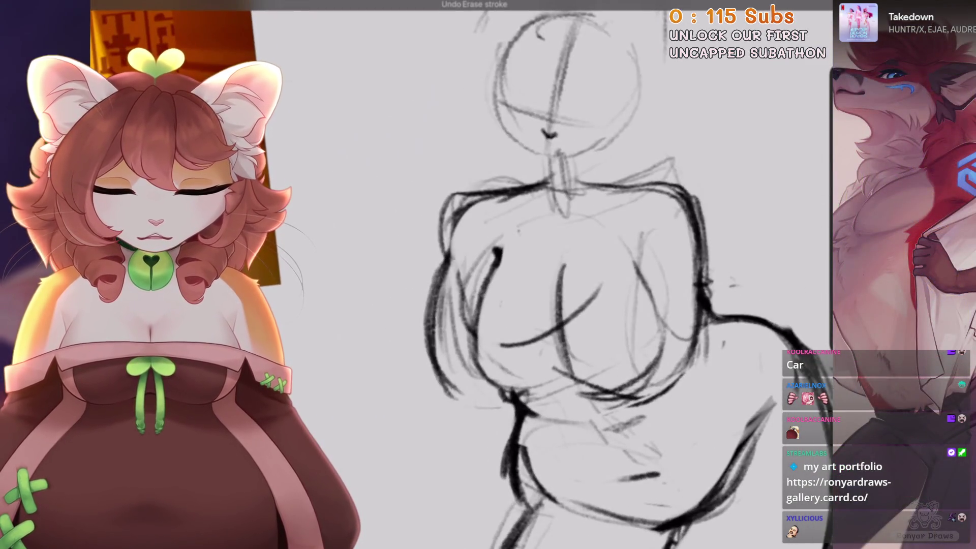
# Undo four unwanted pencil strokes near the chest and torso.
pyautogui.scroll(2, 625, 274)
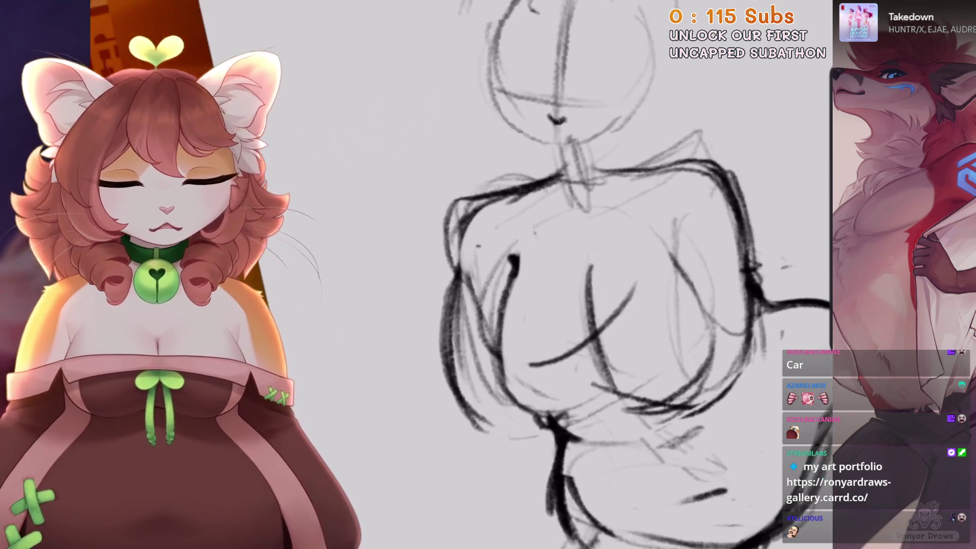
pyautogui.scroll(-1, 620, 275)
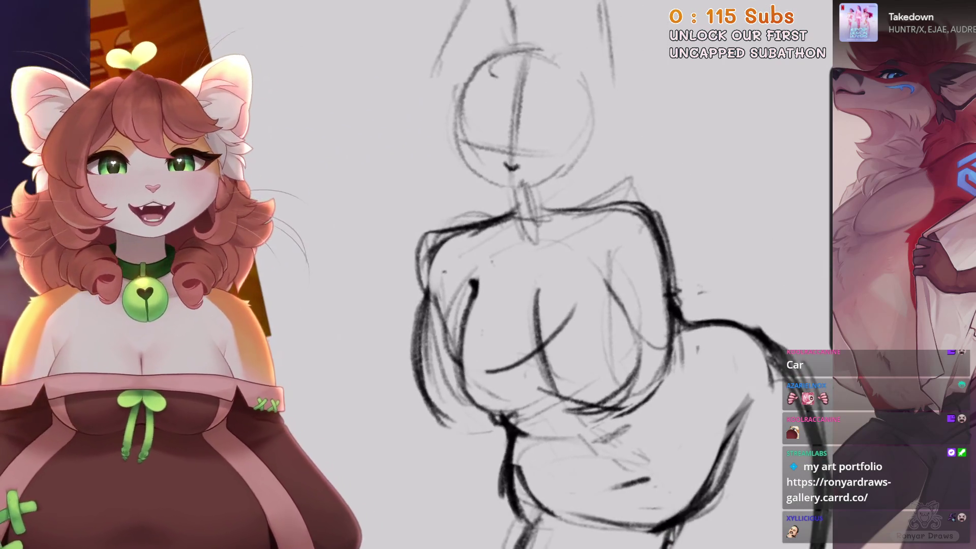
pyautogui.scroll(1, 605, 275)
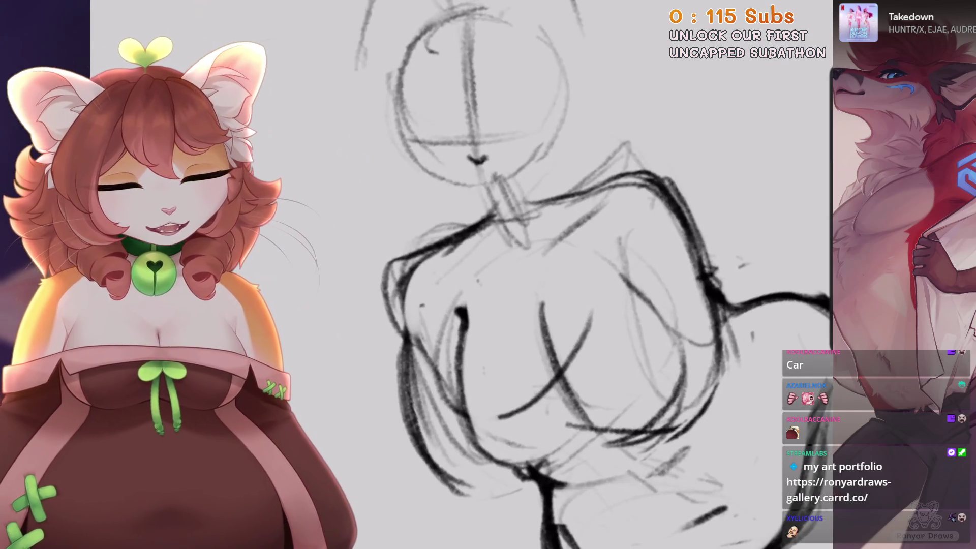
pyautogui.hotkey('ctrl', 'z')
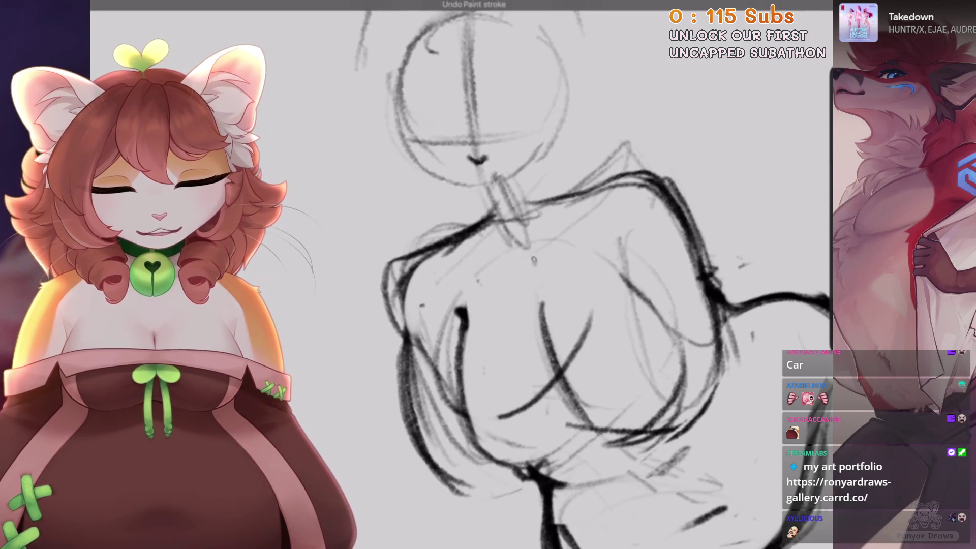
pyautogui.scroll(-1, 559, 274)
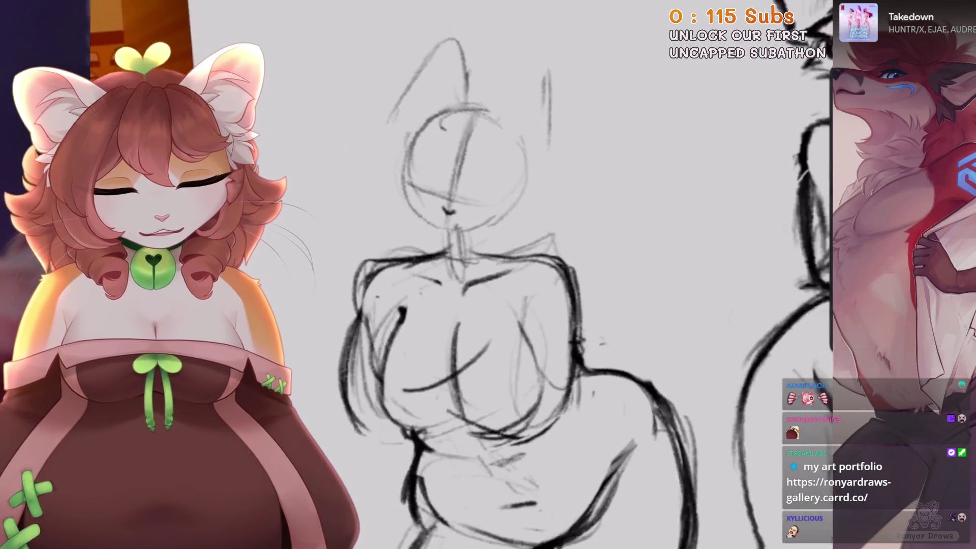
pyautogui.scroll(1, 559, 275)
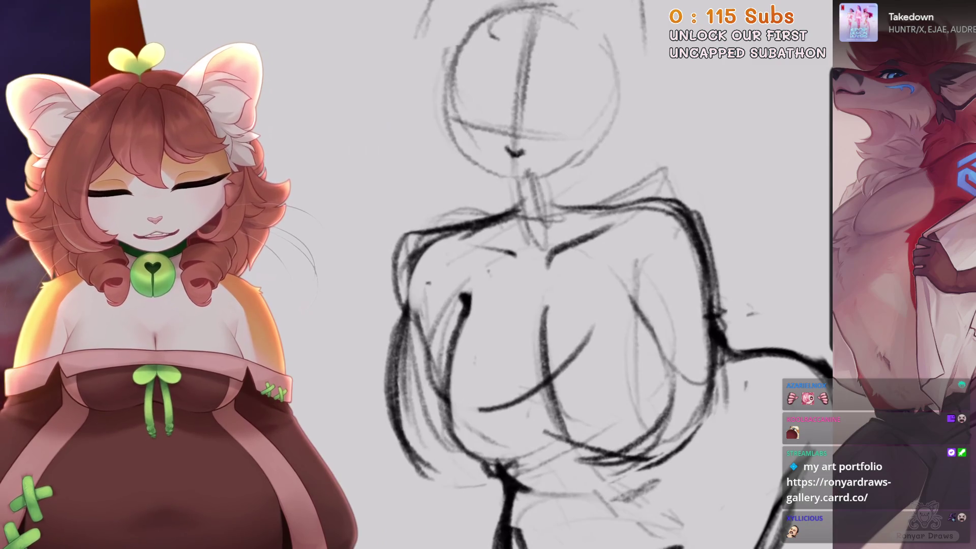
pyautogui.hotkey('ctrl', 'z')
pyautogui.hotkey('ctrl', 'z')
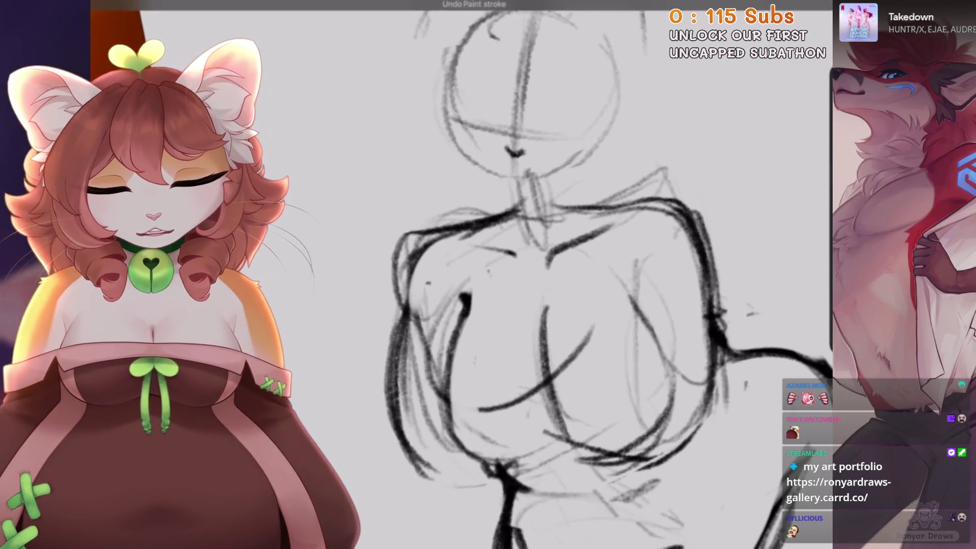
pyautogui.scroll(-2, 425, 249)
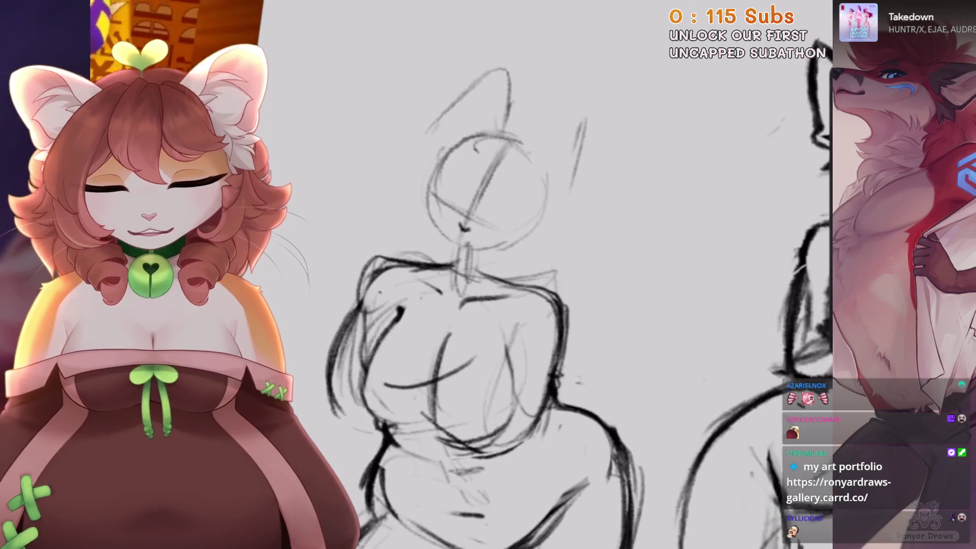
pyautogui.scroll(1, 425, 249)
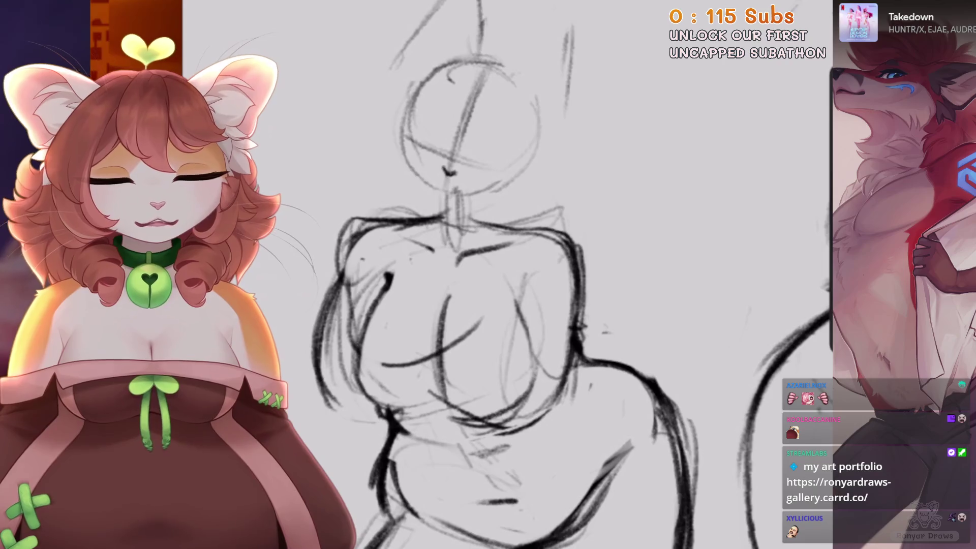
pyautogui.hotkey('ctrl', 'z')
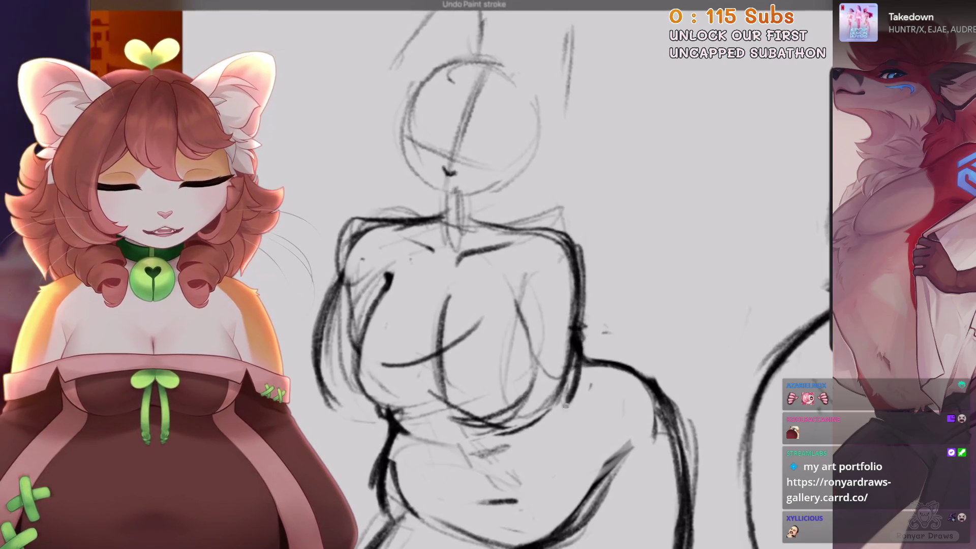
pyautogui.scroll(1, 458, 275)
pyautogui.scroll(2, 473, 262)
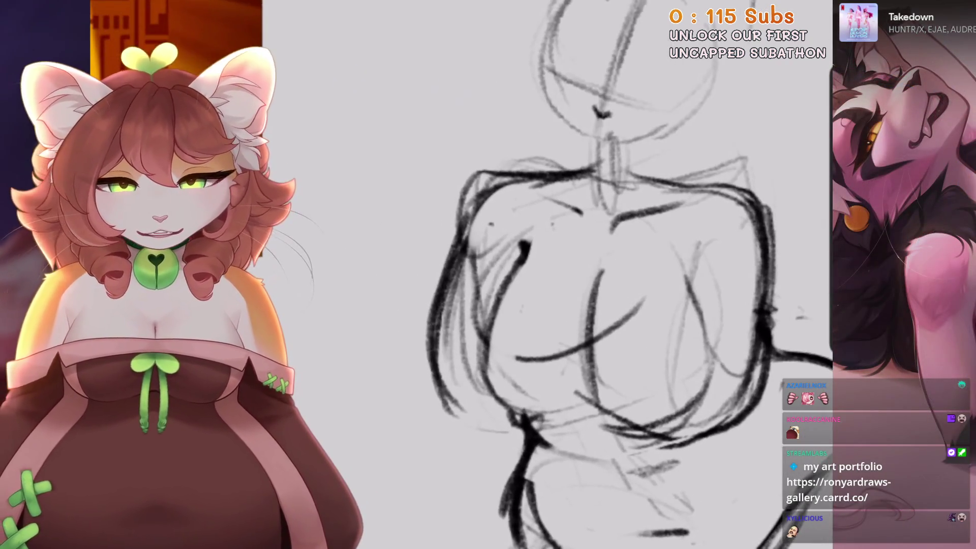
pyautogui.scroll(2, 473, 262)
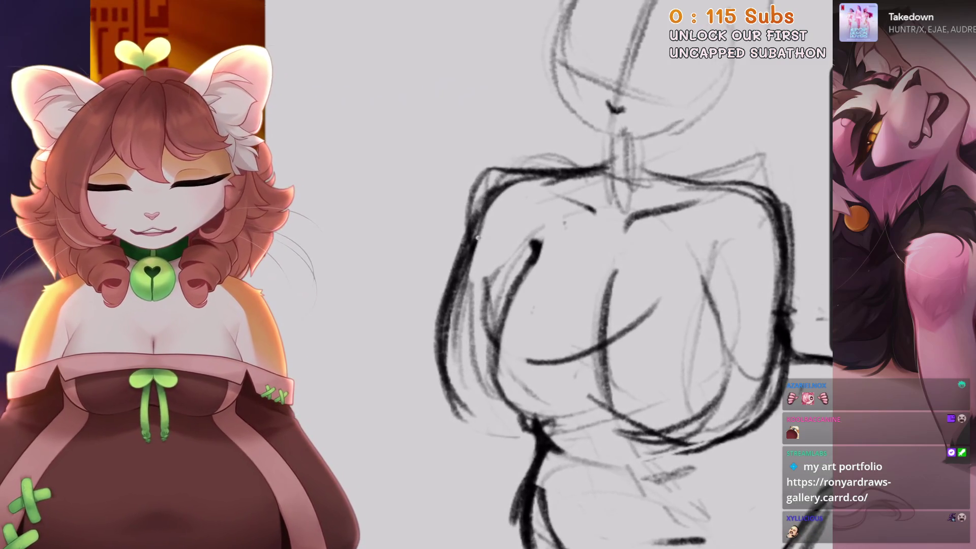
# Darken the figure's left-side outline, then take those strokes back.
pyautogui.moveTo(480, 235); pyautogui.dragTo(436, 415)
pyautogui.hotkey('ctrl', 'z')
pyautogui.hotkey('ctrl', 'z')
pyautogui.hotkey('ctrl', 'z')
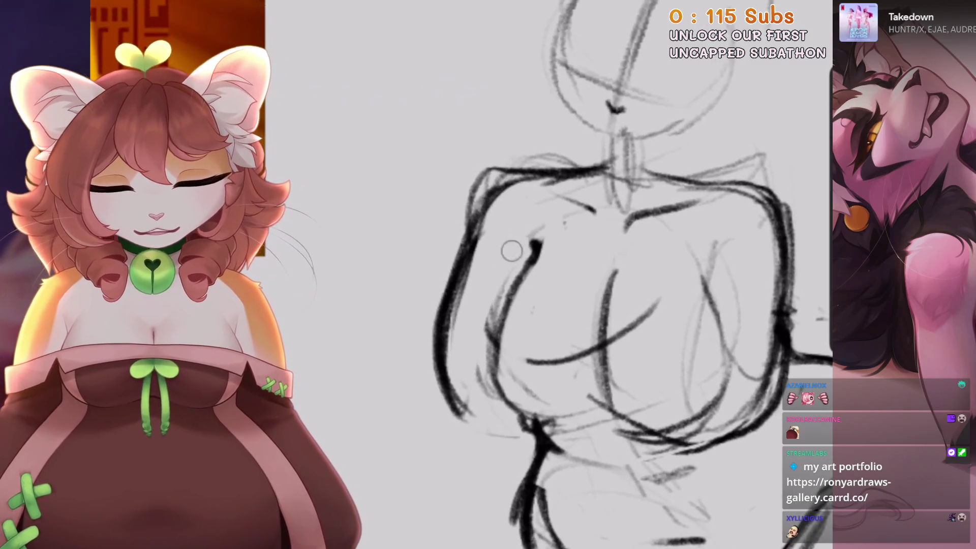
pyautogui.scroll(-2, 475, 278)
pyautogui.scroll(2, 475, 279)
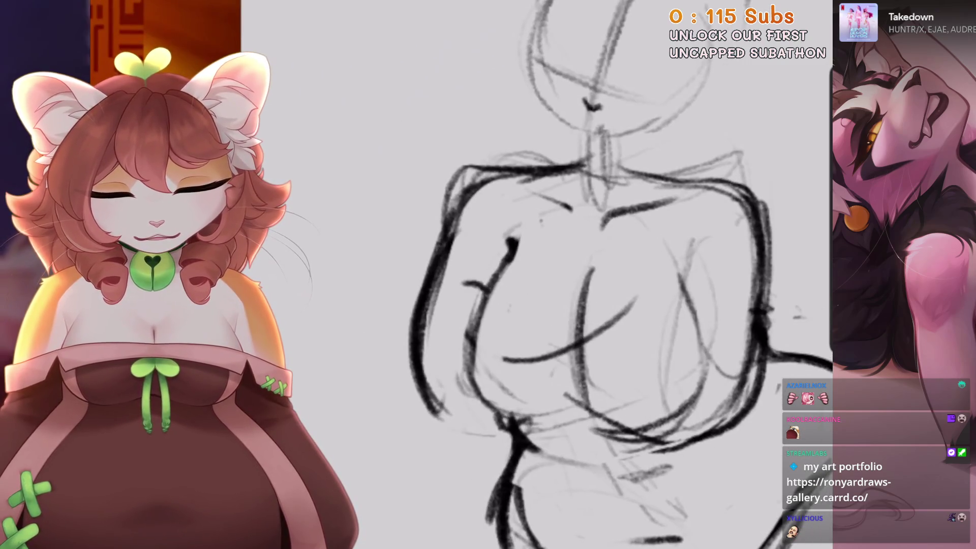
pyautogui.scroll(-1, 559, 284)
pyautogui.hotkey('ctrl', 'z')
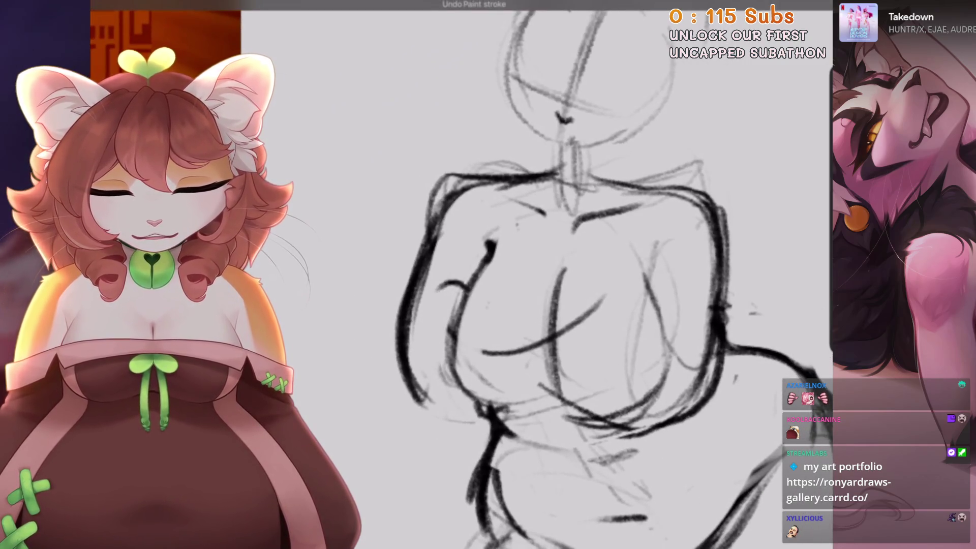
pyautogui.scroll(2, 508, 285)
# Erase faint lines inside the left contour and draw a dark right-side torso contour.
pyautogui.moveTo(495, 241)
pyautogui.mouseDown()
pyautogui.moveTo(483, 366)
pyautogui.moveTo(465, 350)
pyautogui.moveTo(466, 242)
pyautogui.moveTo(483, 183)
pyautogui.moveTo(457, 173)
pyautogui.moveTo(465, 289)
pyautogui.mouseUp()
pyautogui.scroll(-3, 532, 297)
pyautogui.scroll(1, 532, 297)
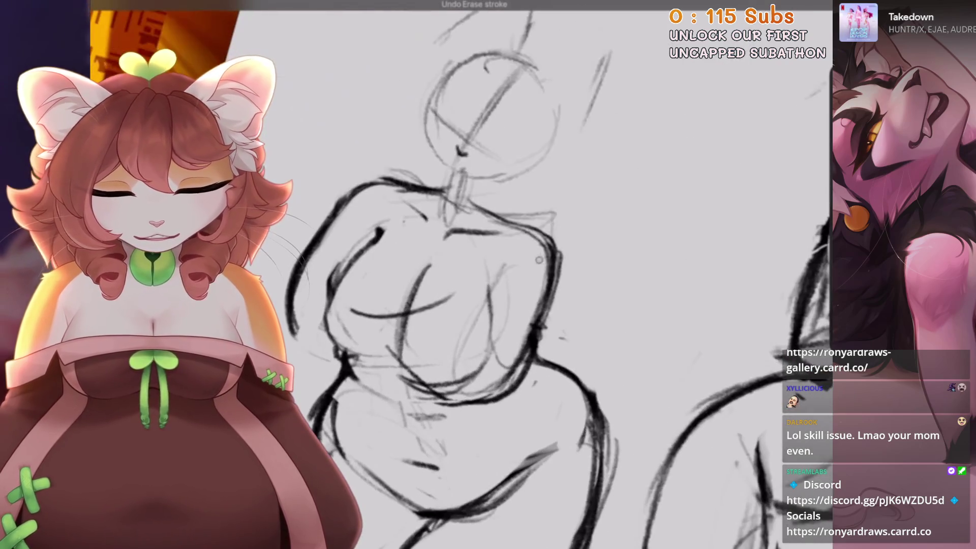
pyautogui.scroll(2, 533, 298)
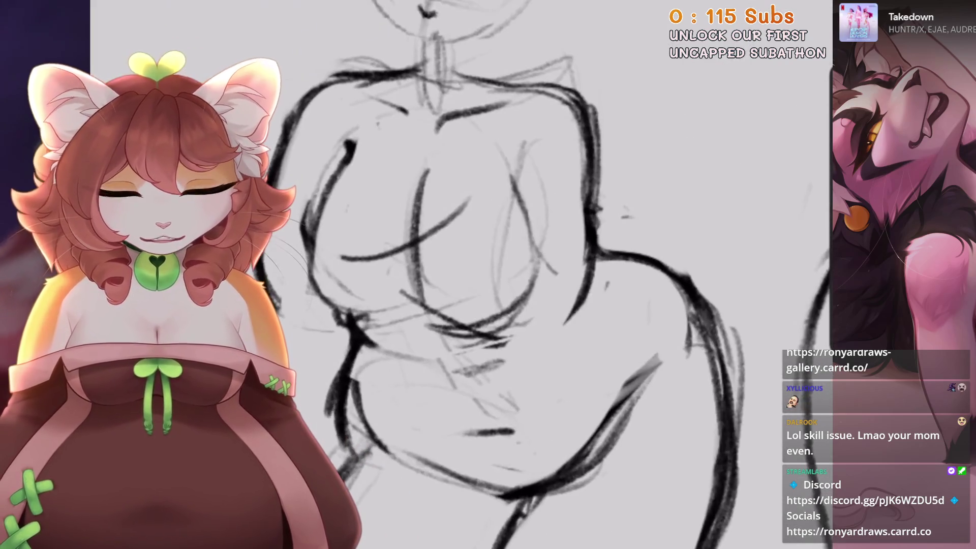
pyautogui.moveTo(549, 341); pyautogui.dragTo(579, 311)
# Reframe the view around the head and chest, undoing one stray stroke.
pyautogui.moveTo(538, 364); pyautogui.dragTo(549, 300)
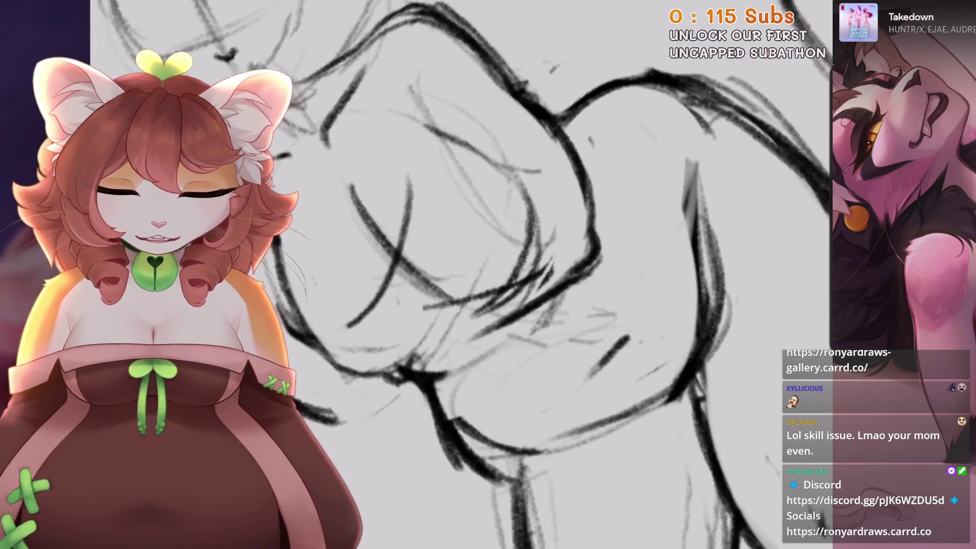
pyautogui.scroll(-2, 550, 290)
pyautogui.moveTo(499, 101)
pyautogui.mouseDown()
pyautogui.moveTo(595, 145)
pyautogui.moveTo(572, 159)
pyautogui.mouseUp()
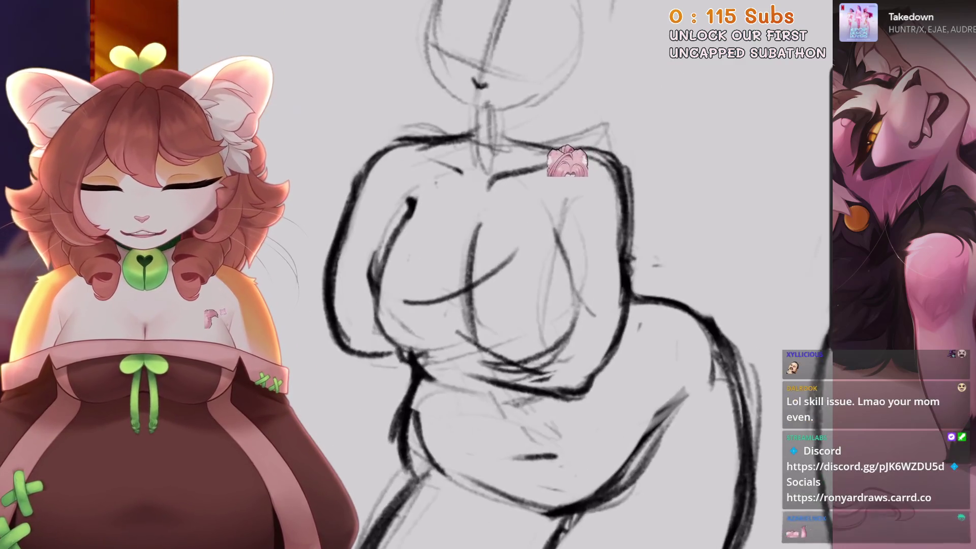
pyautogui.scroll(2, 508, 239)
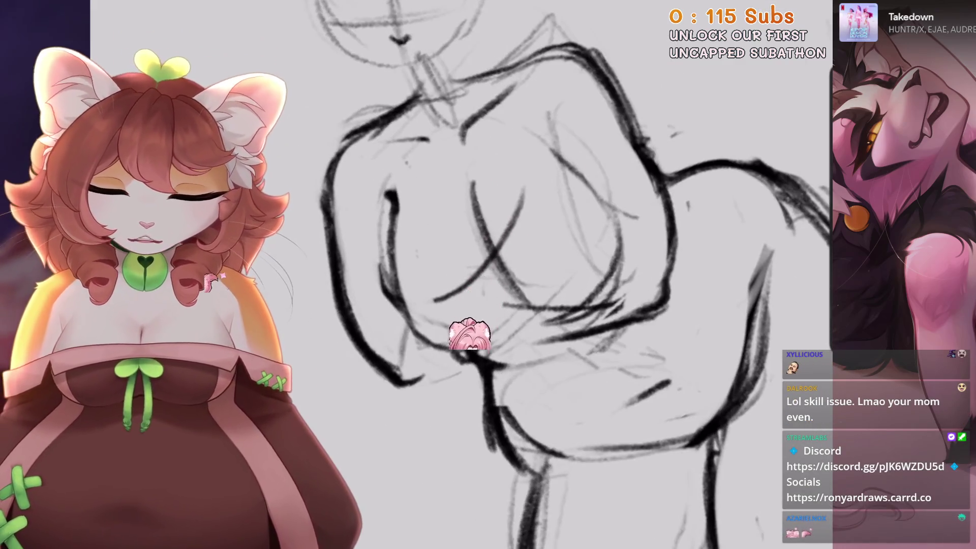
pyautogui.scroll(-2, 464, 331)
pyautogui.scroll(2, 417, 498)
pyautogui.moveTo(387, 466); pyautogui.dragTo(359, 413)
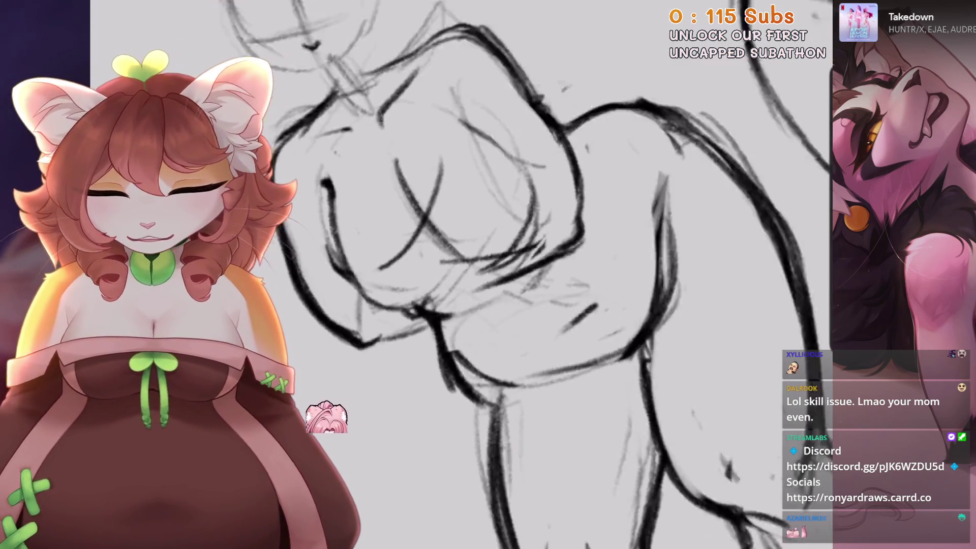
pyautogui.moveTo(397, 349); pyautogui.dragTo(457, 305)
pyautogui.hotkey('ctrl', 'z')
pyautogui.moveTo(508, 330); pyautogui.dragTo(498, 285)
pyautogui.scroll(2, 508, 254)
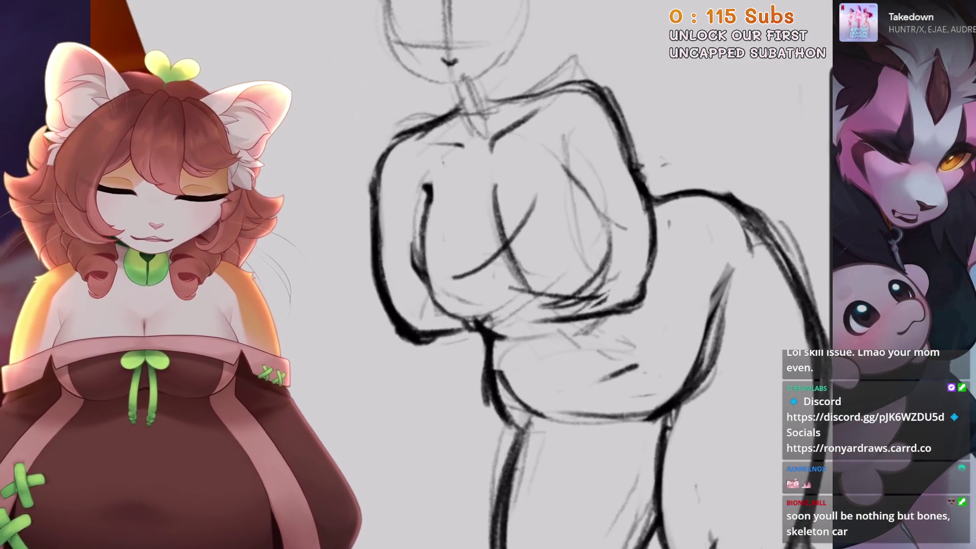
pyautogui.scroll(-2, 508, 255)
# Try small torso strokes, undo them, and redraw strokes over the chest.
pyautogui.moveTo(582, 243)
pyautogui.mouseDown()
pyautogui.moveTo(600, 223)
pyautogui.moveTo(592, 215)
pyautogui.mouseUp()
pyautogui.hotkey('ctrl', 'z')
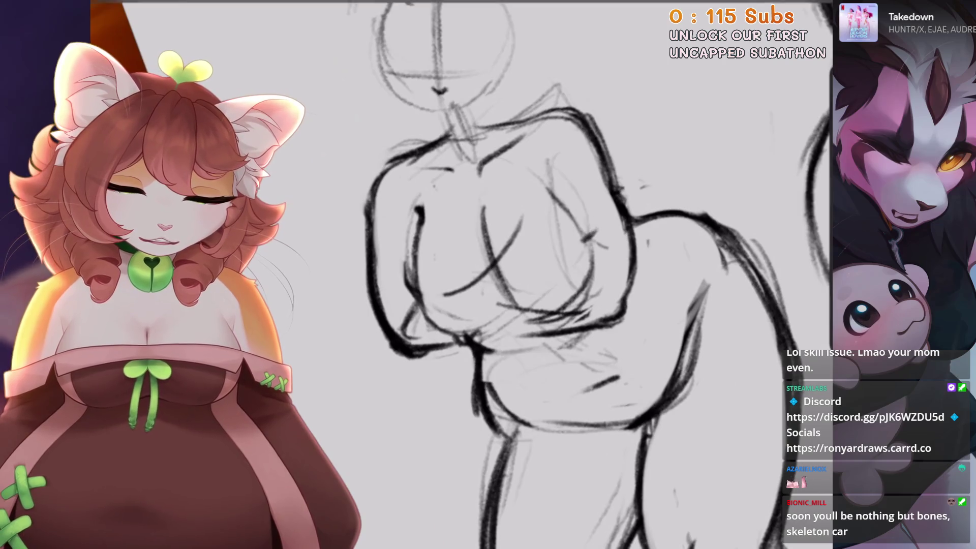
pyautogui.moveTo(508, 305); pyautogui.dragTo(493, 285)
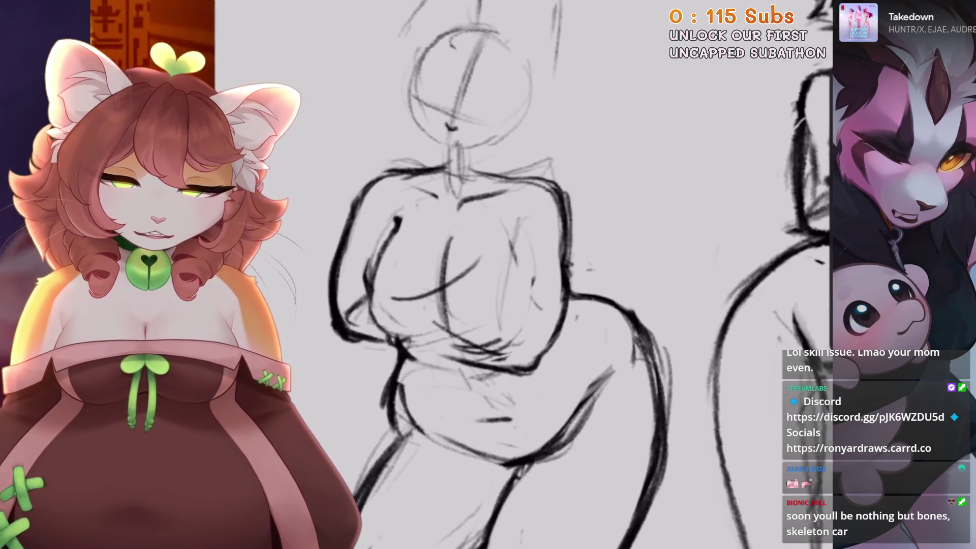
pyautogui.scroll(2, 509, 254)
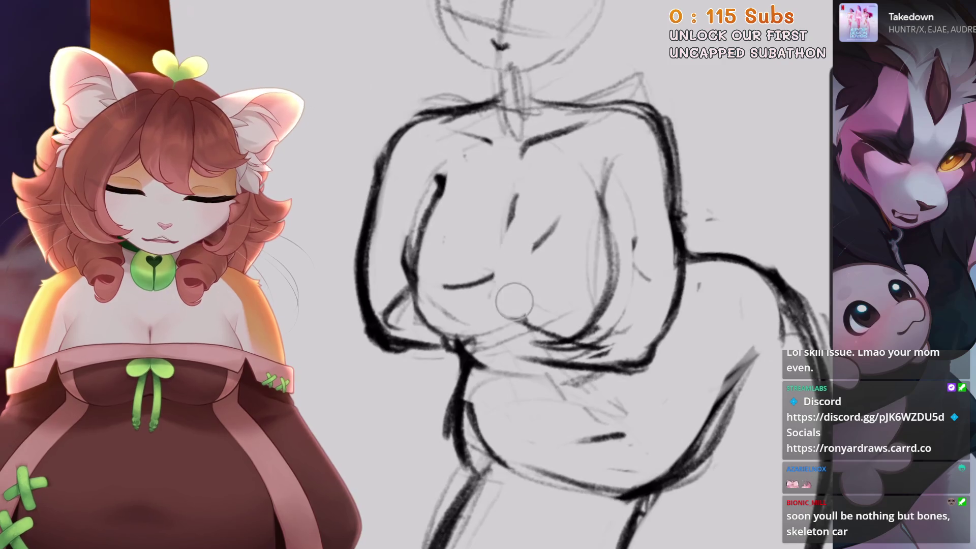
pyautogui.moveTo(504, 207)
pyautogui.mouseDown()
pyautogui.moveTo(486, 305)
pyautogui.moveTo(493, 303)
pyautogui.mouseUp()
pyautogui.hotkey('ctrl', 'z')
pyautogui.hotkey('ctrl', 'z')
pyautogui.moveTo(510, 203); pyautogui.dragTo(487, 310)
# Add more pencil strokes across the torso.
pyautogui.moveTo(559, 274); pyautogui.dragTo(642, 290)
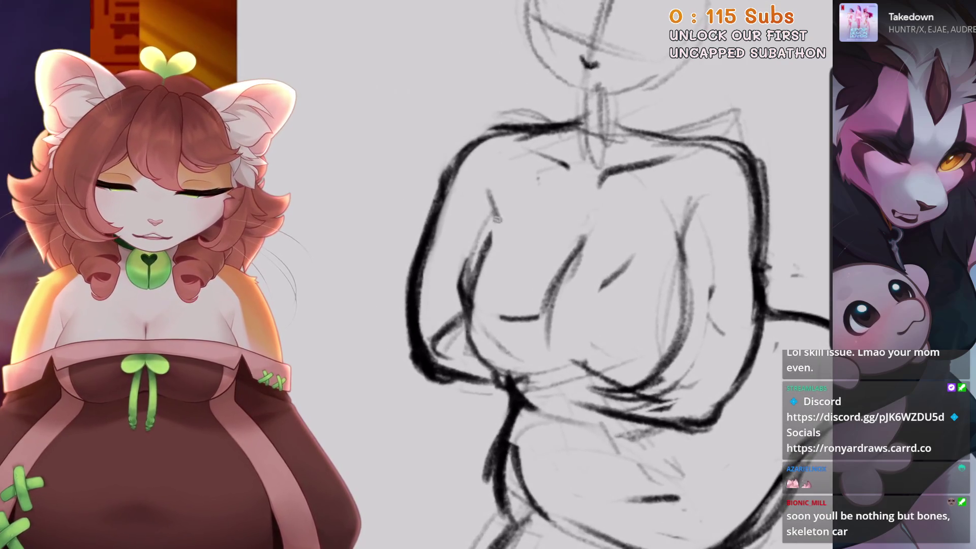
pyautogui.moveTo(501, 208); pyautogui.dragTo(470, 295)
pyautogui.moveTo(589, 302)
pyautogui.mouseDown()
pyautogui.moveTo(569, 350)
pyautogui.moveTo(516, 415)
pyautogui.mouseUp()
pyautogui.scroll(-5, 534, 275)
pyautogui.scroll(5, 534, 275)
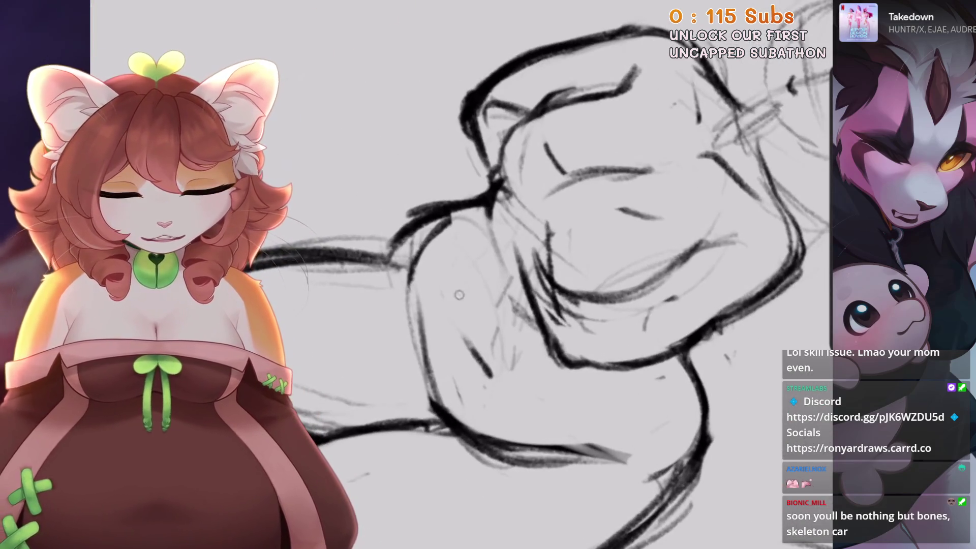
# Strengthen the lower-left torso outline with three strokes and draw an upper body curve.
pyautogui.moveTo(472, 327); pyautogui.dragTo(483, 369)
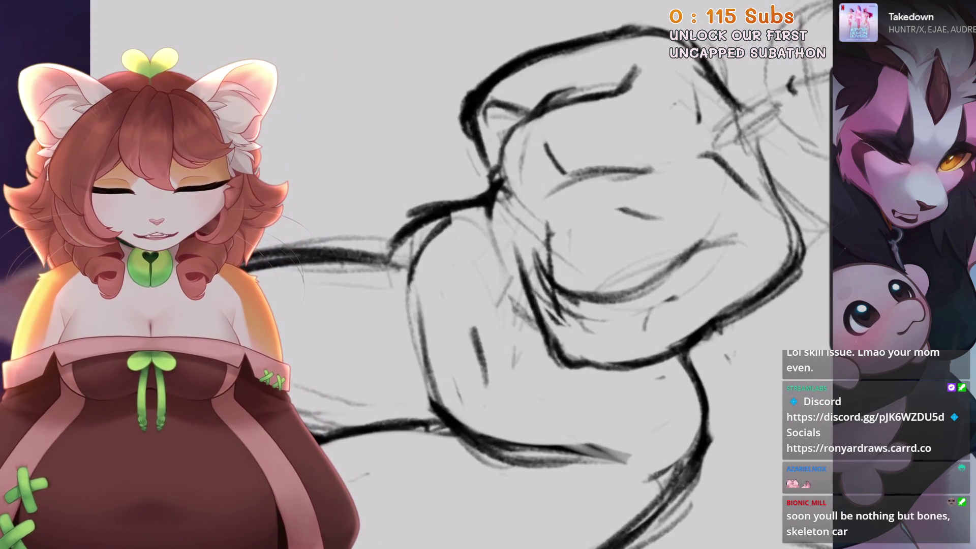
pyautogui.moveTo(422, 287); pyautogui.dragTo(419, 394)
pyautogui.moveTo(412, 346); pyautogui.dragTo(478, 414)
pyautogui.scroll(-3, 534, 274)
pyautogui.scroll(3, 533, 275)
pyautogui.scroll(2, 525, 218)
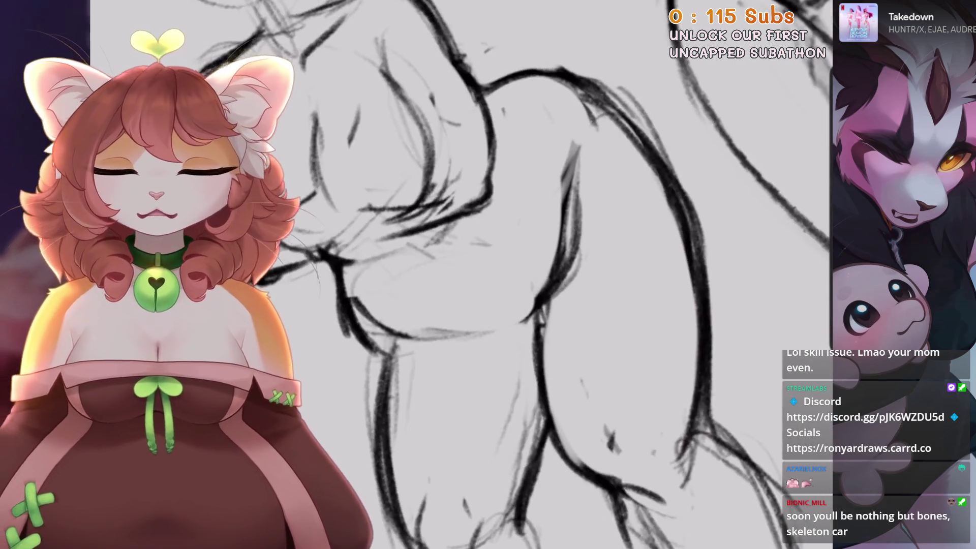
pyautogui.scroll(-3, 534, 274)
pyautogui.scroll(3, 533, 275)
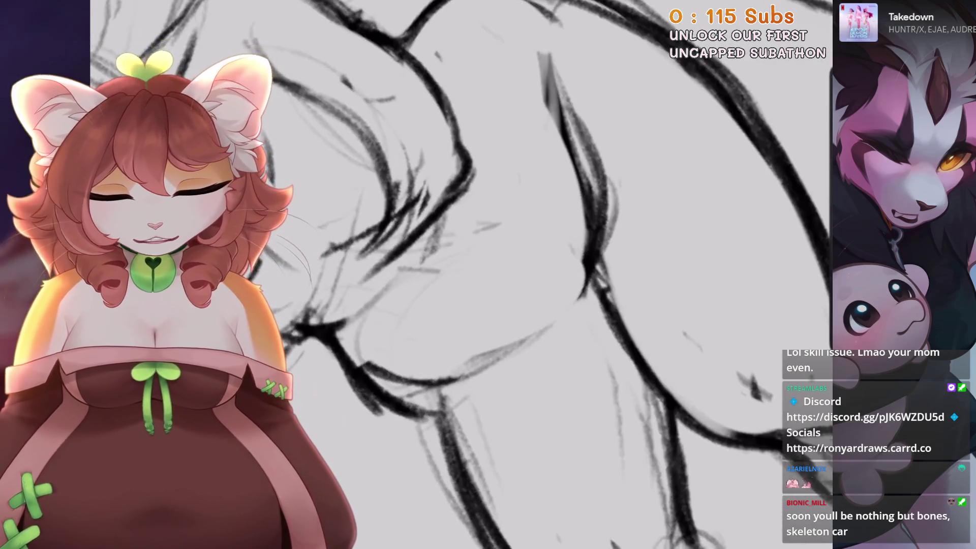
pyautogui.scroll(-3, 533, 275)
pyautogui.scroll(3, 533, 275)
pyautogui.scroll(-3, 534, 274)
pyautogui.scroll(3, 533, 274)
pyautogui.moveTo(401, 330); pyautogui.dragTo(641, 203)
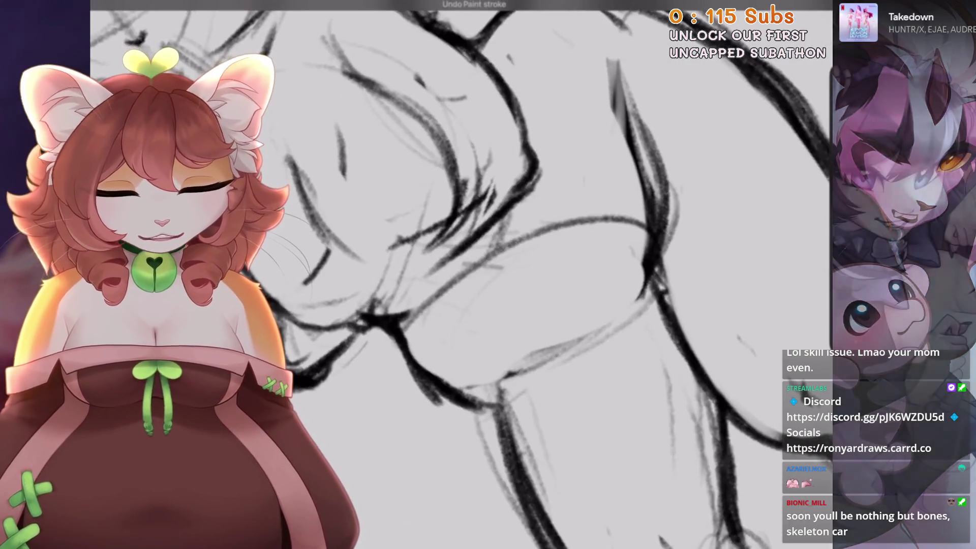
# Redraw the figure's lower curve and lower-body strokes, then undo the recent ones.
pyautogui.hotkey('ctrl', 'z')
pyautogui.moveTo(432, 297); pyautogui.dragTo(642, 224)
pyautogui.moveTo(658, 269); pyautogui.dragTo(521, 361)
pyautogui.moveTo(422, 282); pyautogui.dragTo(496, 391)
pyautogui.scroll(-2, 559, 274)
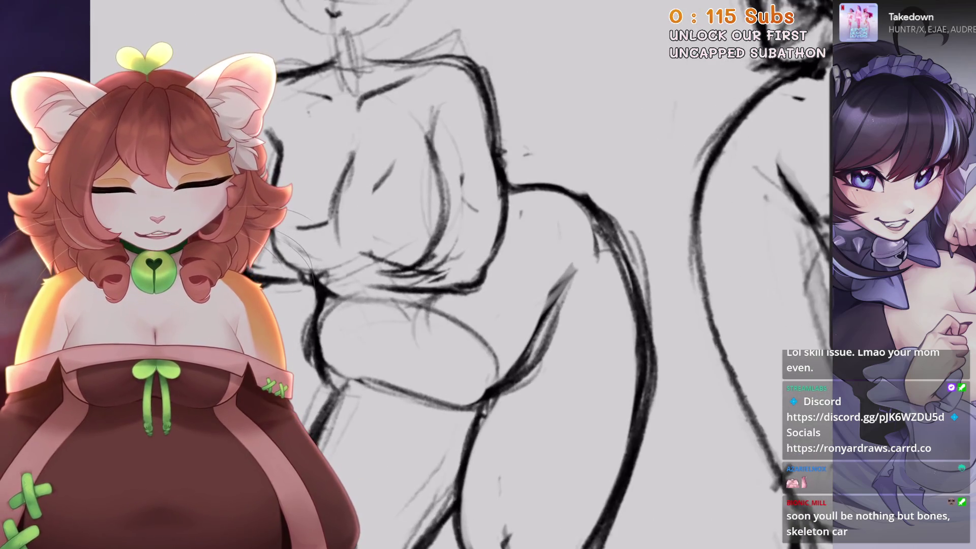
pyautogui.hotkey('ctrl', 'z')
# Try short corrective strokes and an erase on the figure, undoing the misfits.
pyautogui.moveTo(412, 305); pyautogui.dragTo(433, 356)
pyautogui.scroll(-2, 534, 274)
pyautogui.hotkey('ctrl', 'z')
pyautogui.moveTo(485, 308); pyautogui.dragTo(449, 338)
pyautogui.scroll(-2, 508, 275)
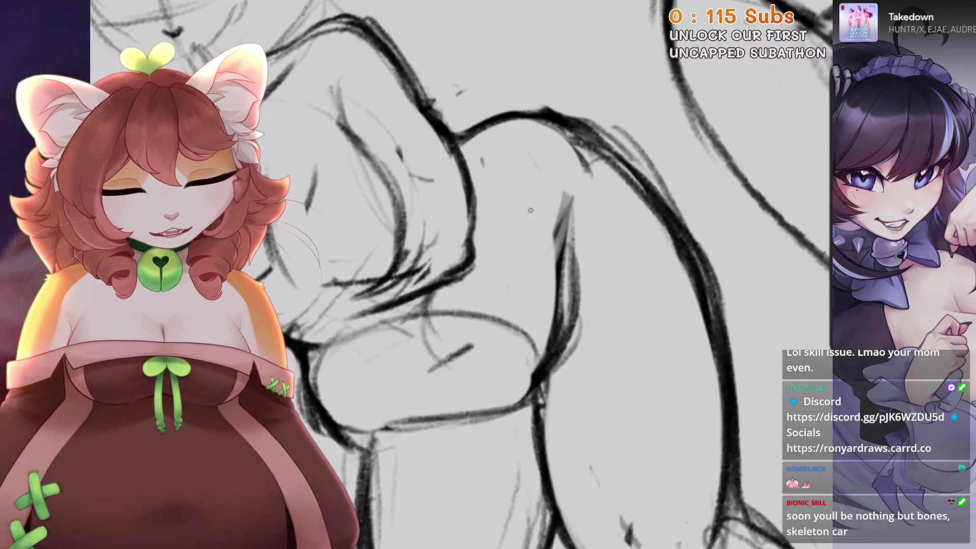
pyautogui.moveTo(559, 233); pyautogui.dragTo(534, 366)
pyautogui.scroll(-2, 508, 274)
pyautogui.hotkey('ctrl', 'z')
# Draw short strokes and a curved body line, taking each one back.
pyautogui.moveTo(436, 366); pyautogui.dragTo(417, 418)
pyautogui.hotkey('ctrl', 'z')
pyautogui.scroll(-2, 508, 274)
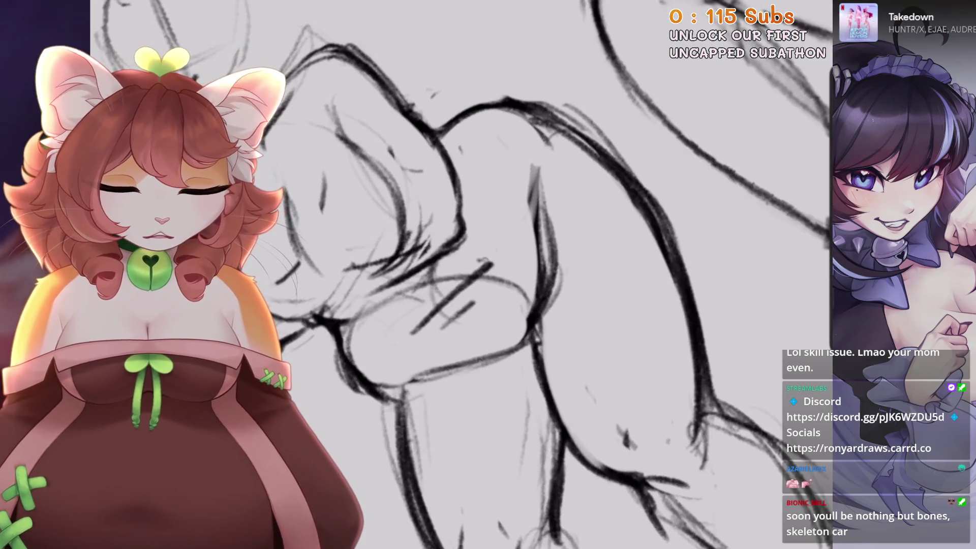
pyautogui.moveTo(514, 253); pyautogui.dragTo(477, 275)
pyautogui.scroll(-2, 508, 274)
pyautogui.hotkey('ctrl', 'z')
pyautogui.scroll(2, 509, 275)
pyautogui.moveTo(494, 183)
pyautogui.mouseDown()
pyautogui.moveTo(538, 282)
pyautogui.moveTo(533, 252)
pyautogui.mouseUp()
pyautogui.hotkey('ctrl', 'z')
# Draw crossing strokes on the arm, undo them, and zoom out to review the figures.
pyautogui.scroll(-2, 508, 275)
pyautogui.moveTo(549, 239); pyautogui.dragTo(585, 257)
pyautogui.hotkey('ctrl', 'z')
pyautogui.scroll(2, 508, 274)
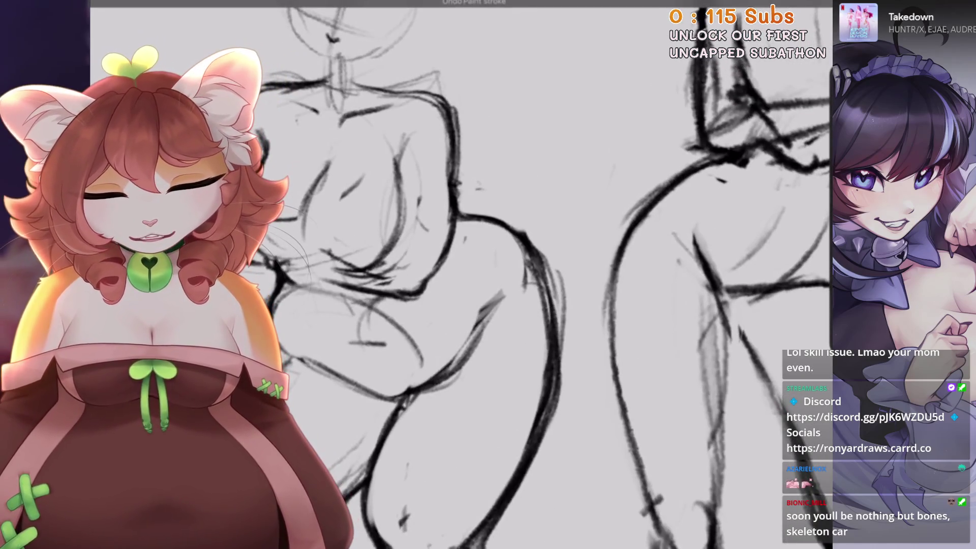
pyautogui.scroll(-3, 457, 275)
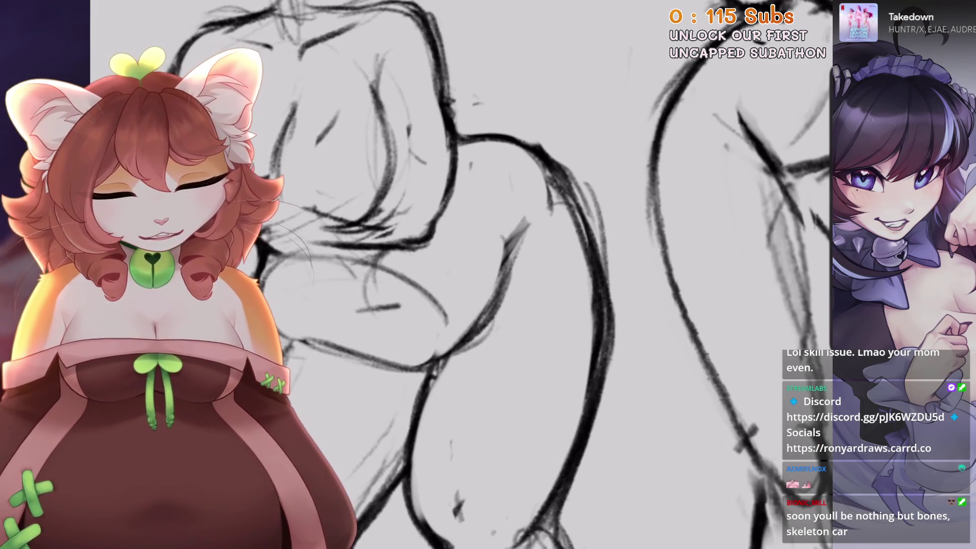
pyautogui.scroll(3, 457, 275)
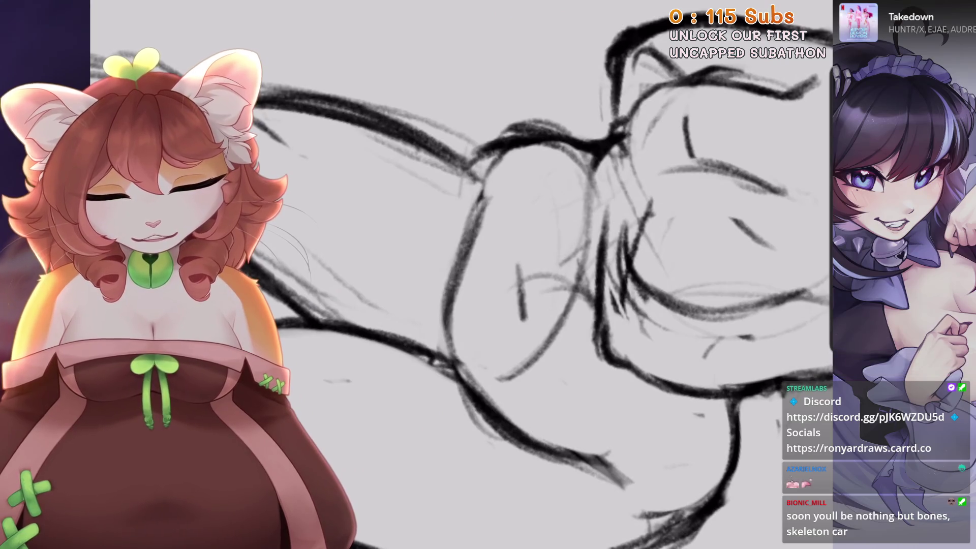
pyautogui.hotkey('ctrl', 'z')
pyautogui.scroll(-5, 509, 274)
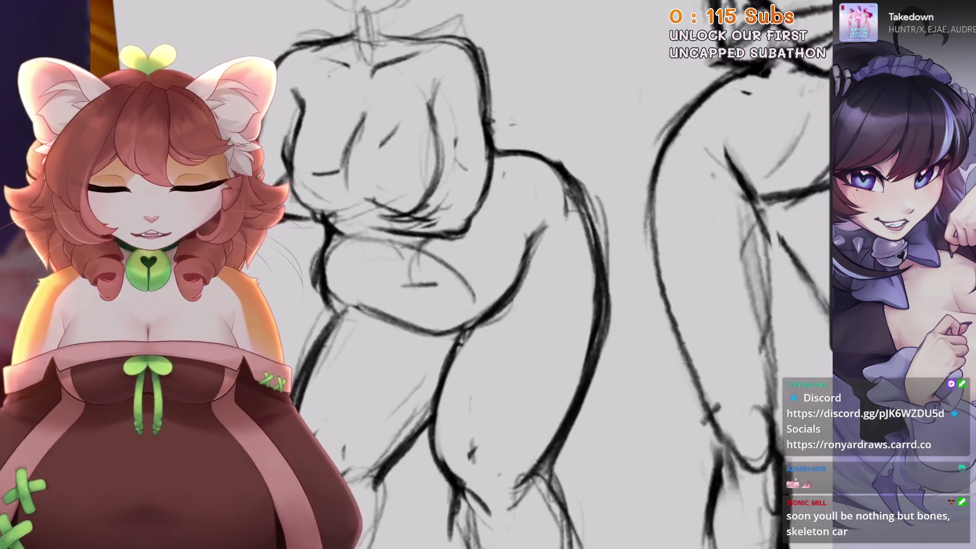
pyautogui.scroll(-3, 508, 275)
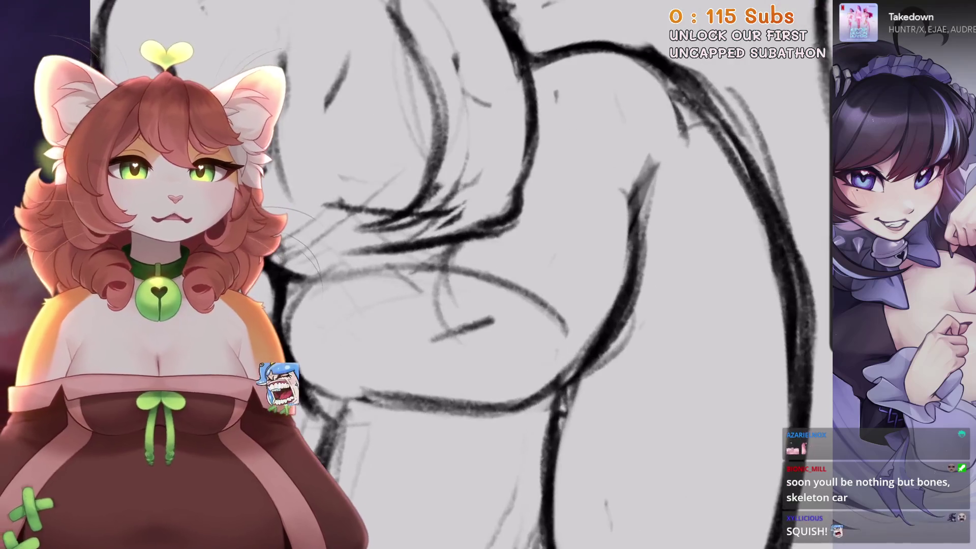
pyautogui.scroll(-3, 508, 275)
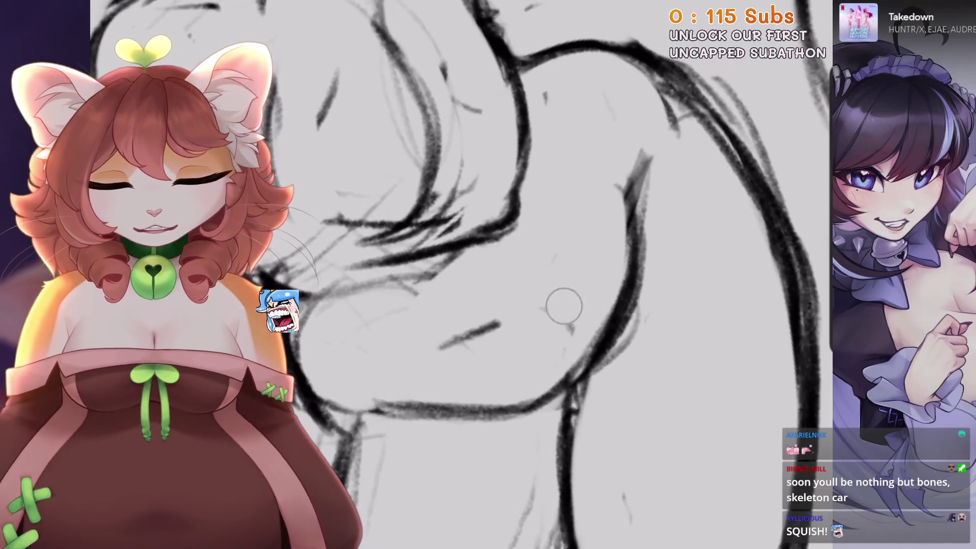
pyautogui.scroll(-3, 562, 302)
pyautogui.scroll(-3, 509, 274)
pyautogui.scroll(3, 509, 275)
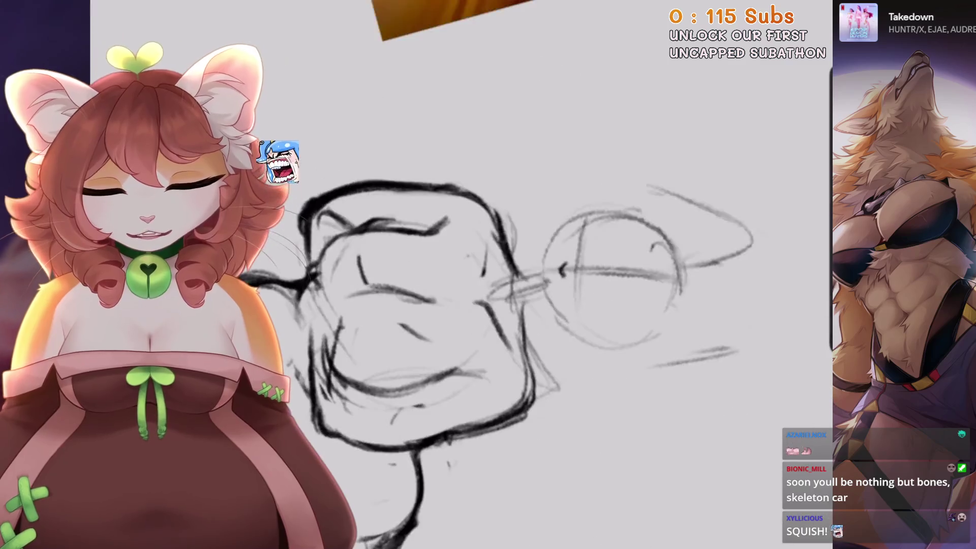
pyautogui.scroll(3, 559, 285)
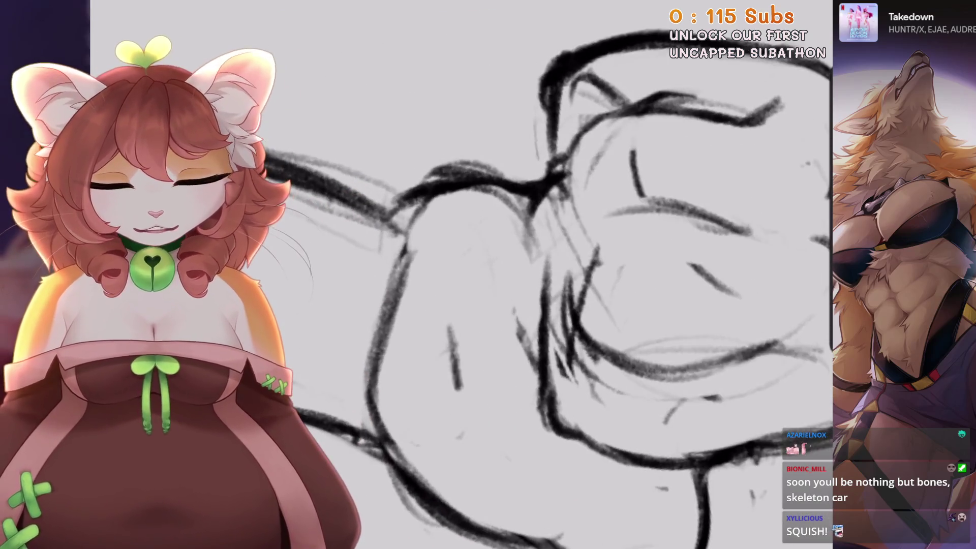
pyautogui.scroll(-3, 508, 203)
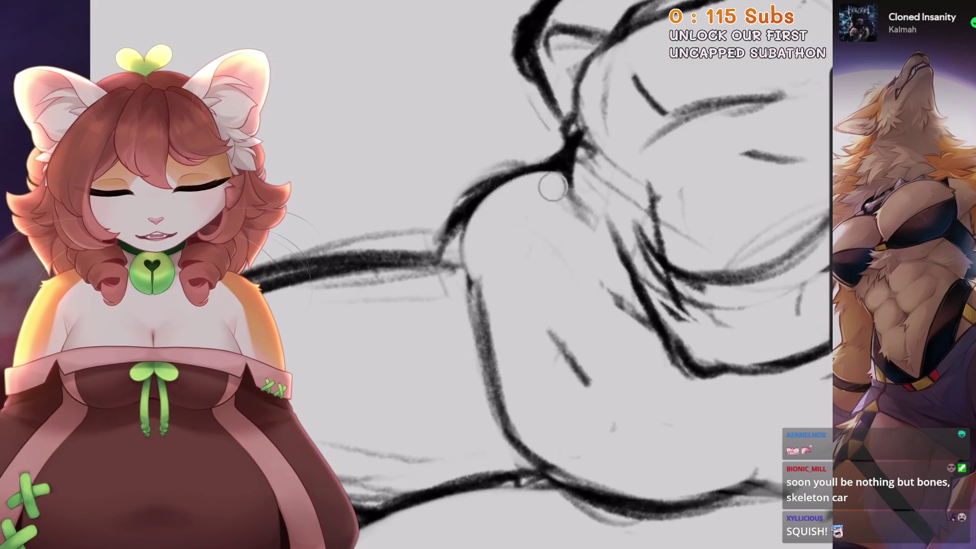
pyautogui.scroll(-3, 508, 193)
pyautogui.scroll(-3, 559, 274)
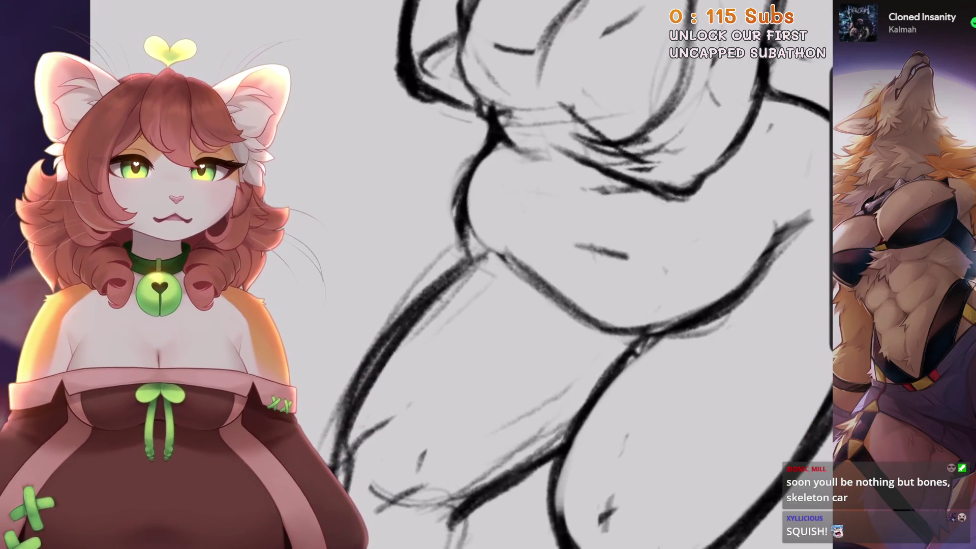
pyautogui.scroll(-3, 559, 274)
pyautogui.scroll(-3, 559, 274)
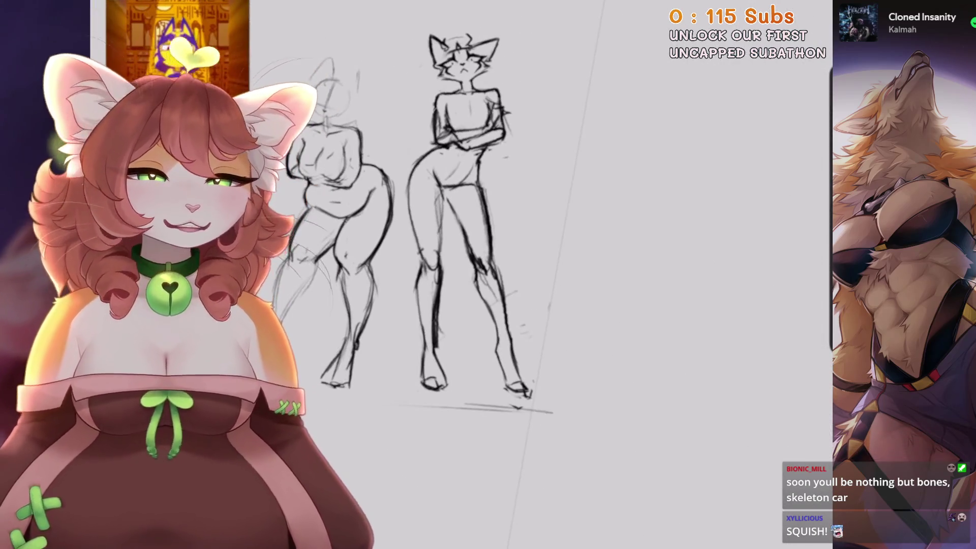
# Undo three unwanted strokes on the legs and hips.
pyautogui.scroll(3, 508, 254)
pyautogui.scroll(-2, 549, 275)
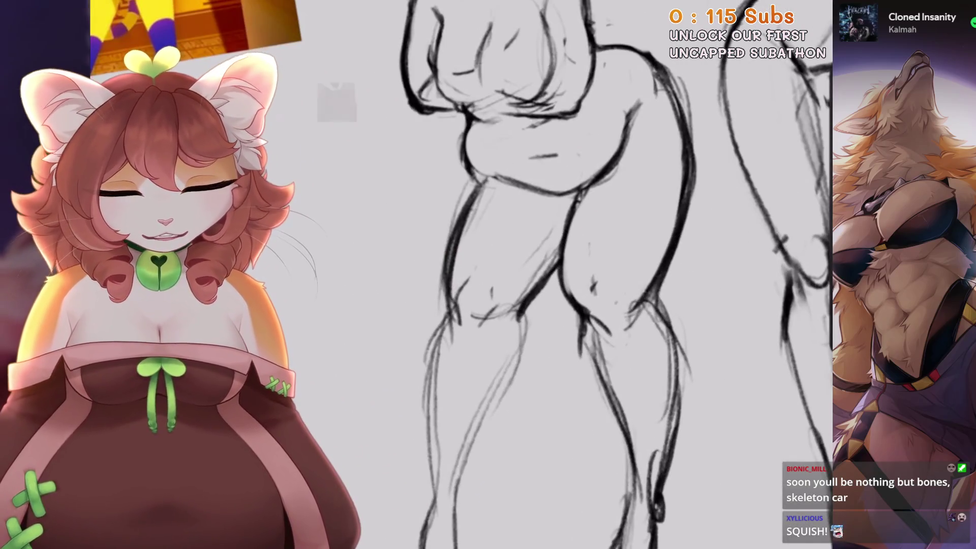
pyautogui.scroll(1, 549, 275)
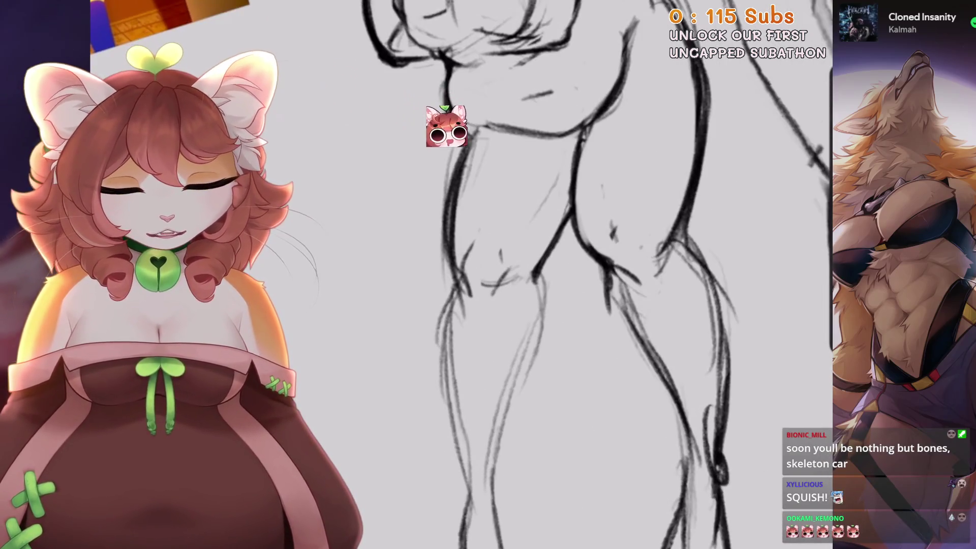
pyautogui.scroll(2, 549, 275)
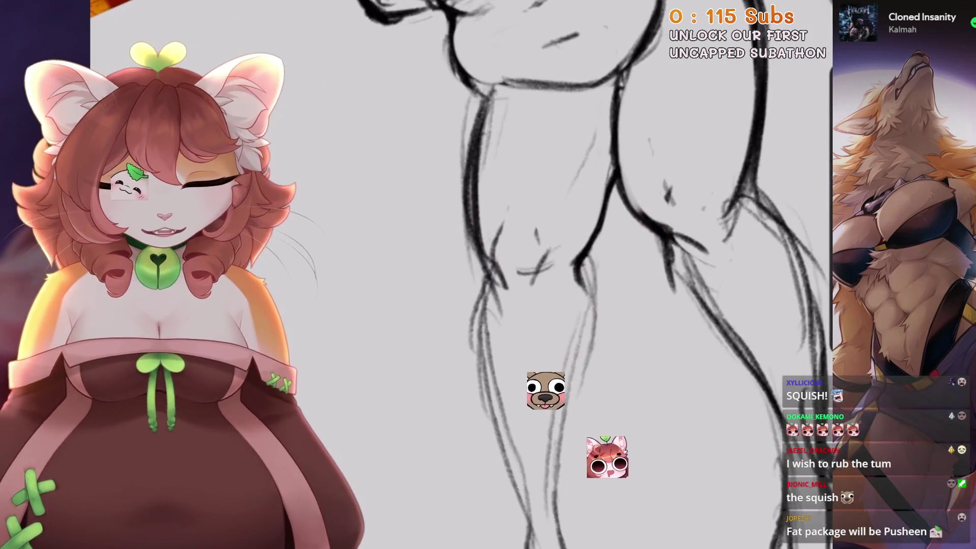
pyautogui.scroll(2, 549, 275)
pyautogui.hotkey('ctrl', 'z')
pyautogui.scroll(-2, 549, 275)
pyautogui.hotkey('ctrl', 'z')
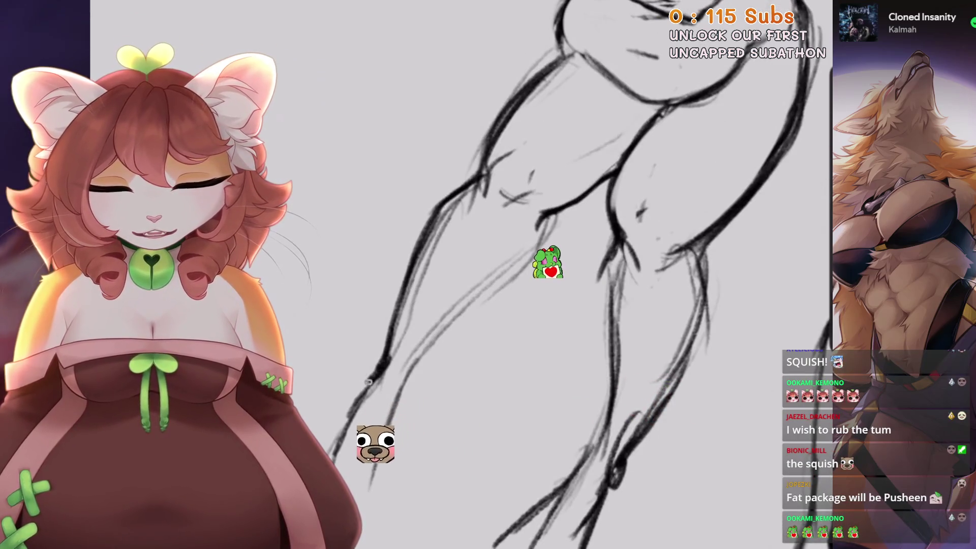
pyautogui.hotkey('ctrl', 'z')
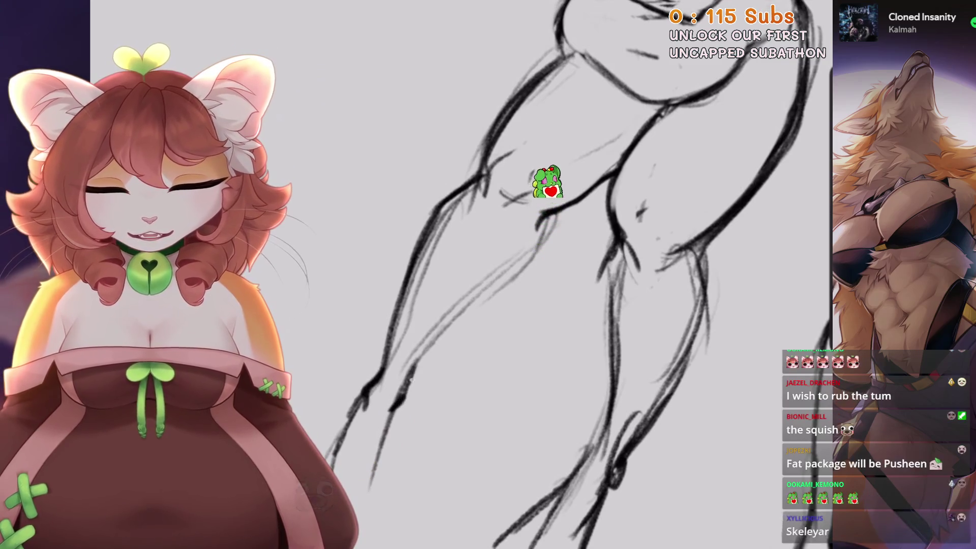
# Undo one more stroke and begin a freehand selection around the belly and hip.
pyautogui.hotkey('ctrl', 'z')
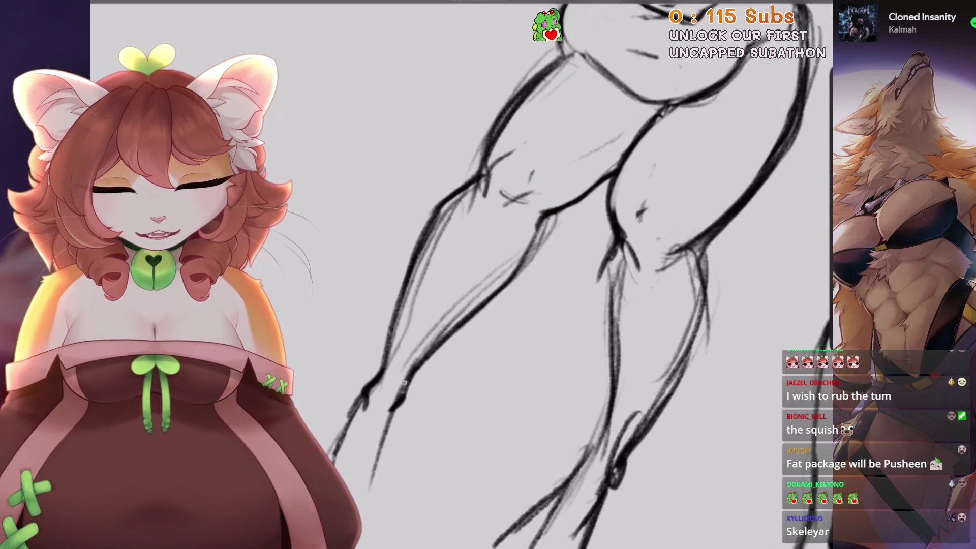
pyautogui.scroll(-2, 443, 394)
pyautogui.scroll(-3, 560, 275)
pyautogui.scroll(3, 559, 274)
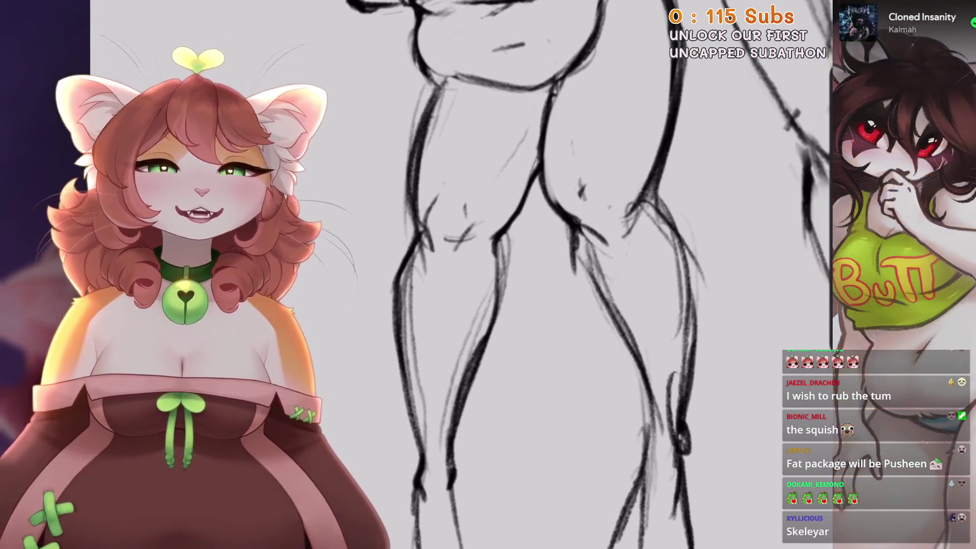
pyautogui.scroll(-2, 508, 274)
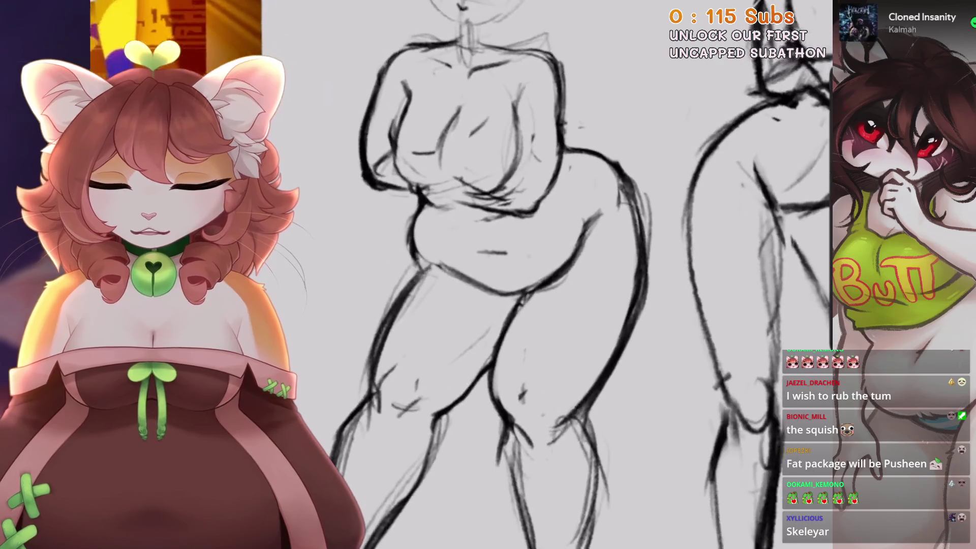
pyautogui.press('s')
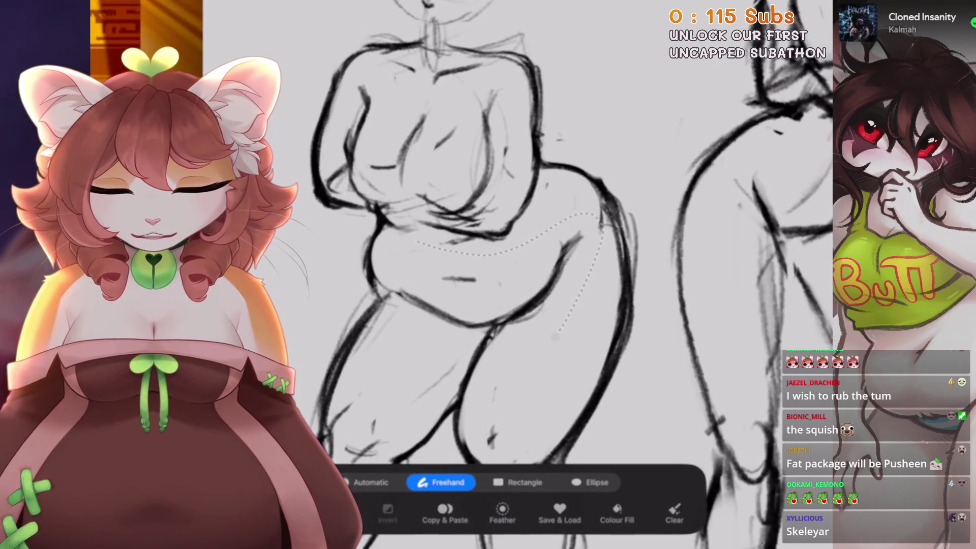
# Warp the selected belly so its lower edge bows slightly downward, retrying after an undo.
pyautogui.press('v')
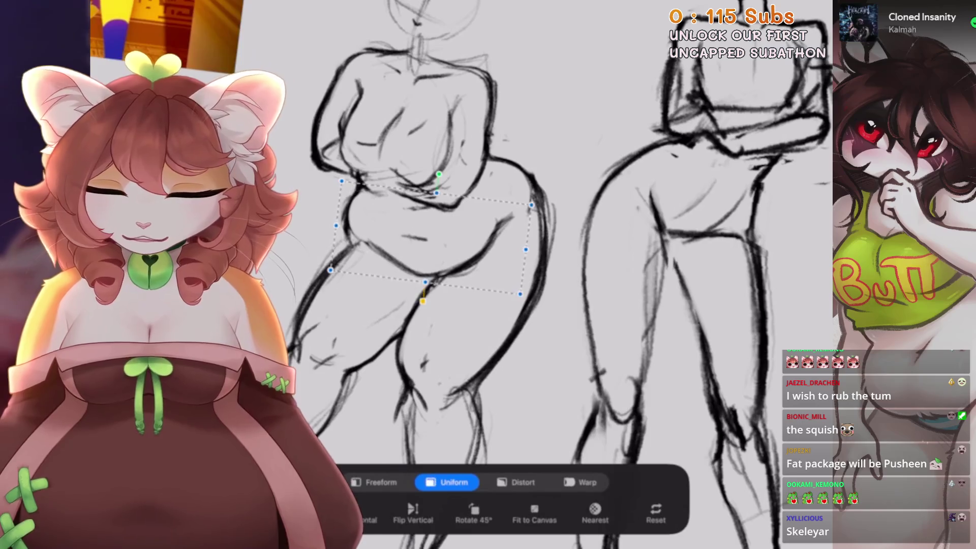
pyautogui.click(580, 482)
pyautogui.moveTo(447, 254); pyautogui.dragTo(483, 249)
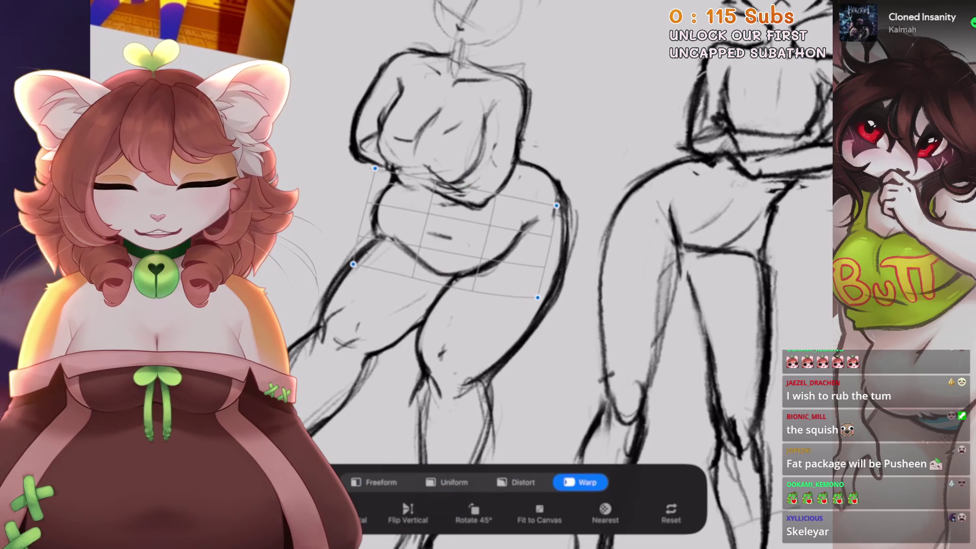
pyautogui.hotkey('ctrl', 'z')
pyautogui.moveTo(468, 254); pyautogui.dragTo(470, 267)
pyautogui.scroll(-3, 559, 275)
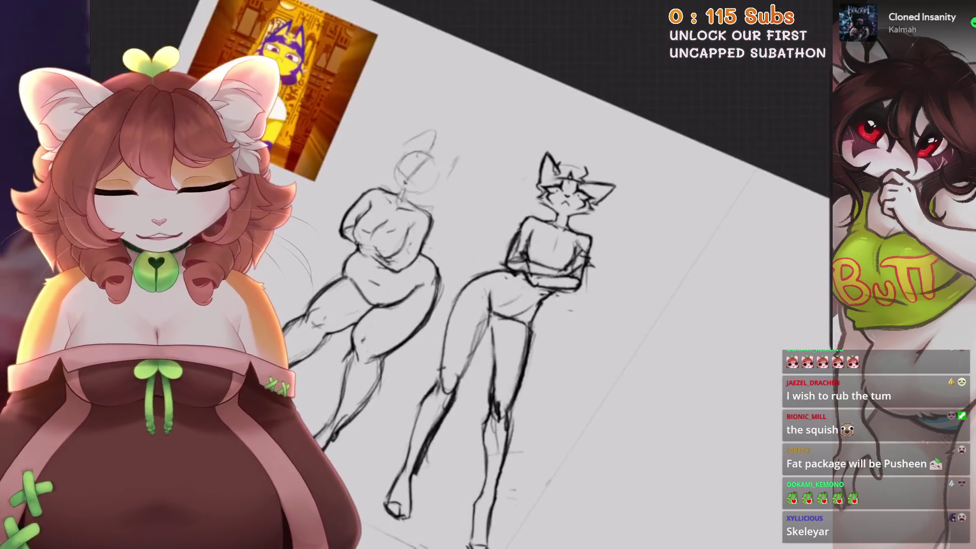
pyautogui.scroll(2, 477, 228)
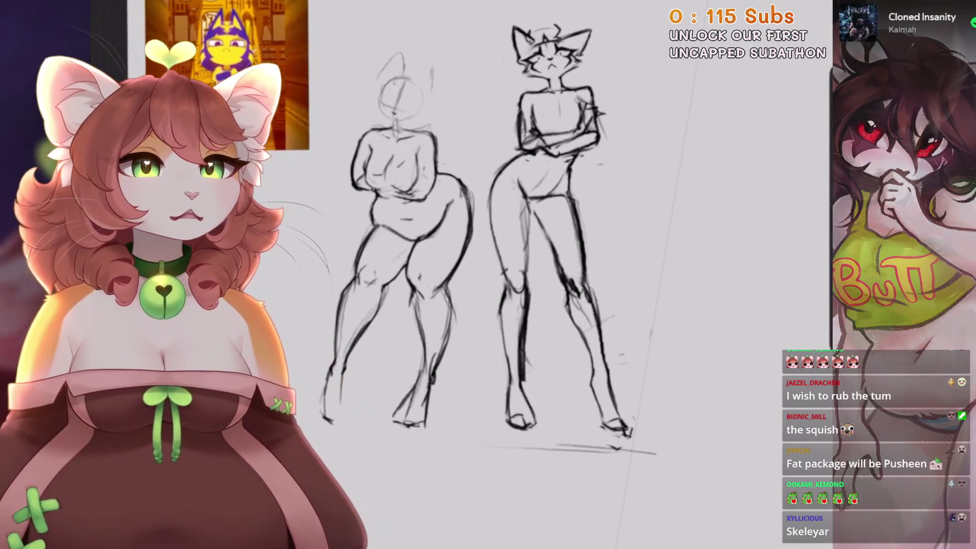
pyautogui.scroll(2, 559, 244)
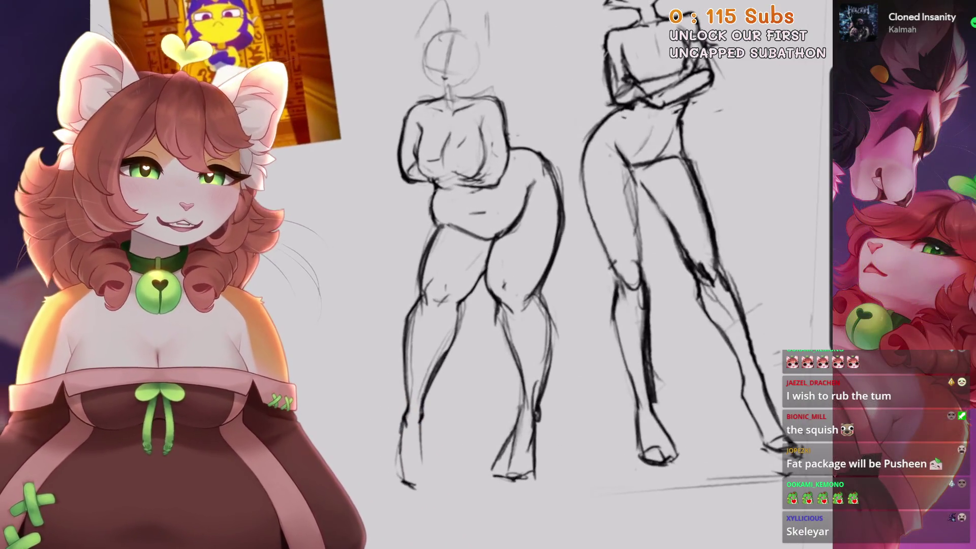
pyautogui.scroll(3, 422, 303)
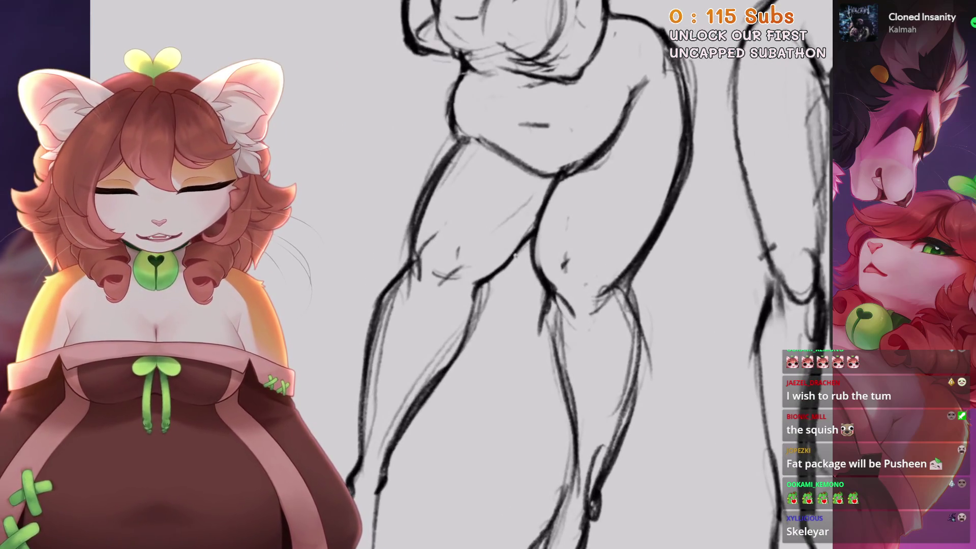